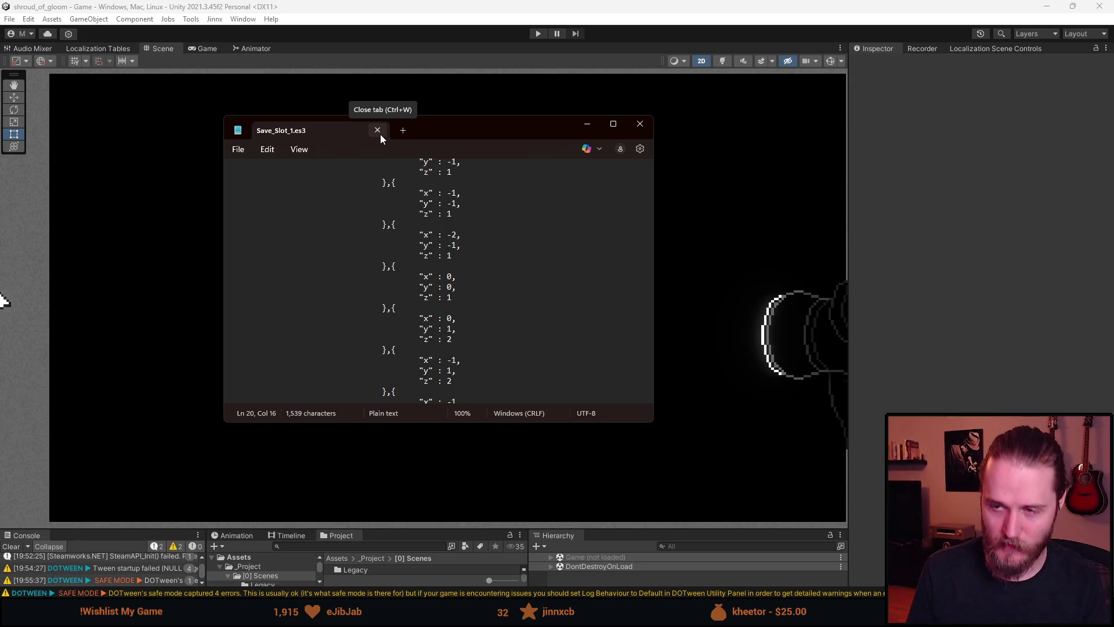
- Close Save_Slot_1.es3 in Notepad and clear the Unity console's logged messages
left_click(377, 130)
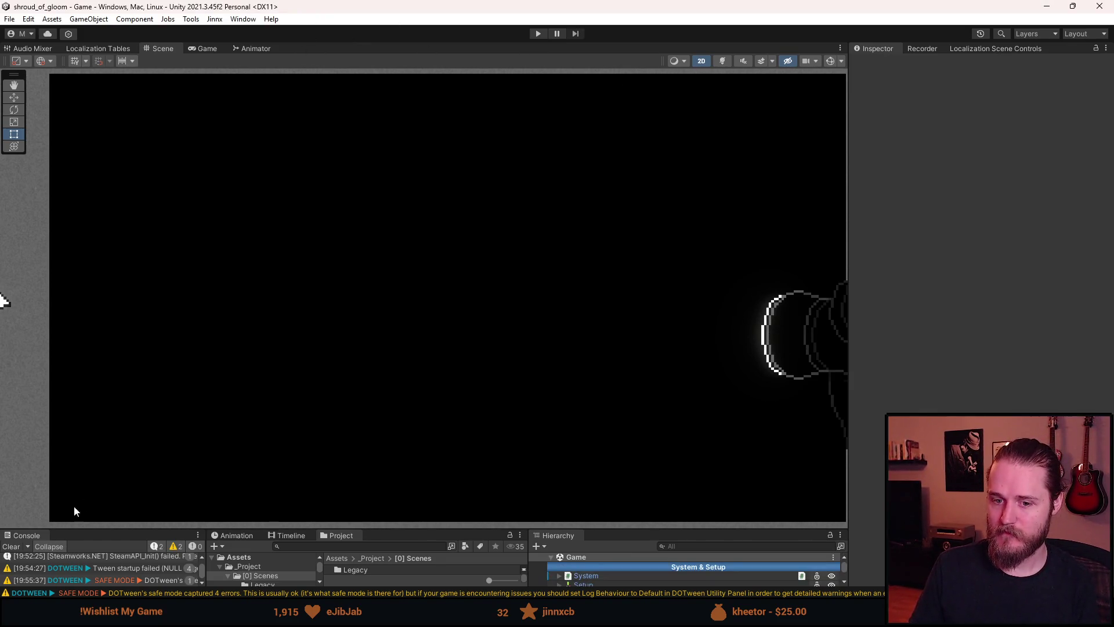
left_click(12, 547)
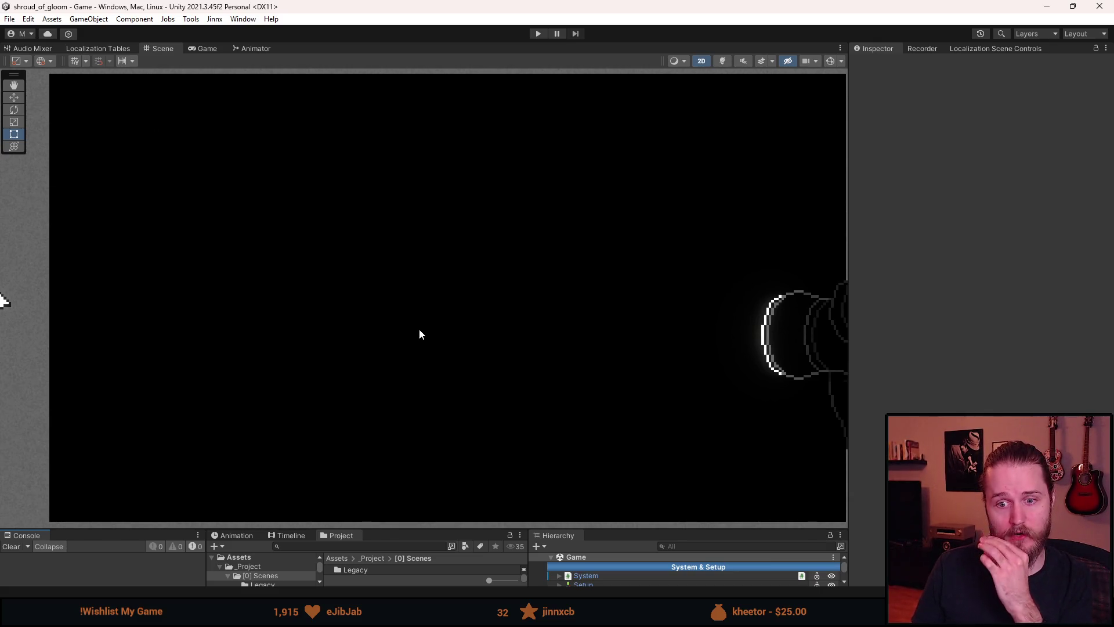
- Pan the Scene view to frame the camera area, then switch to the code editor
scroll(419, 329, "down", 3)
scroll(423, 362, "up", 2)
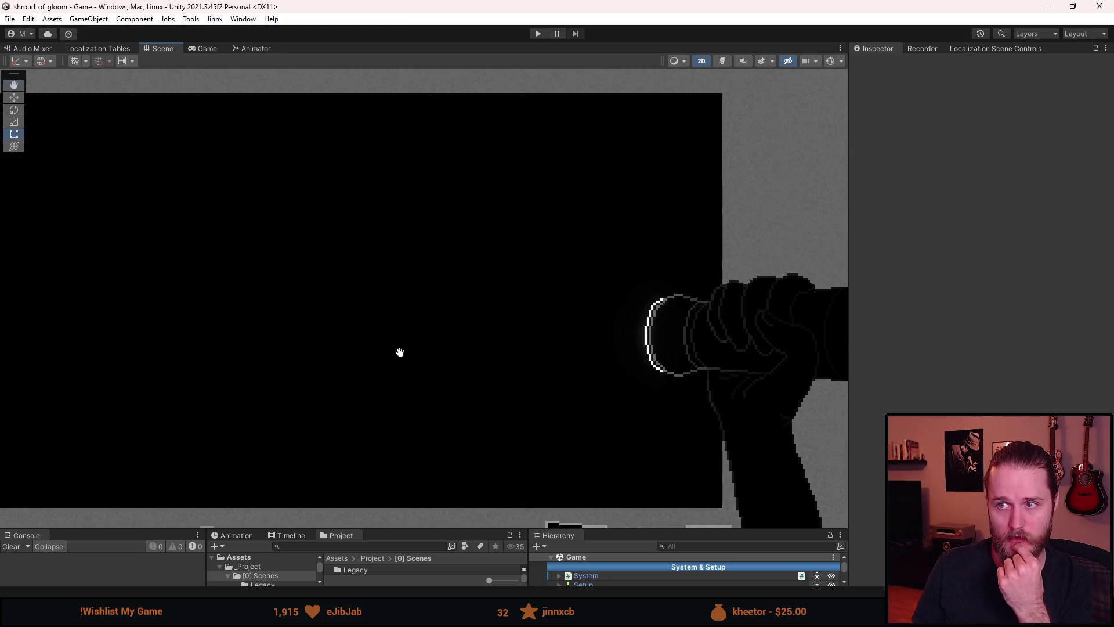
left_click_drag(398, 351, 518, 348)
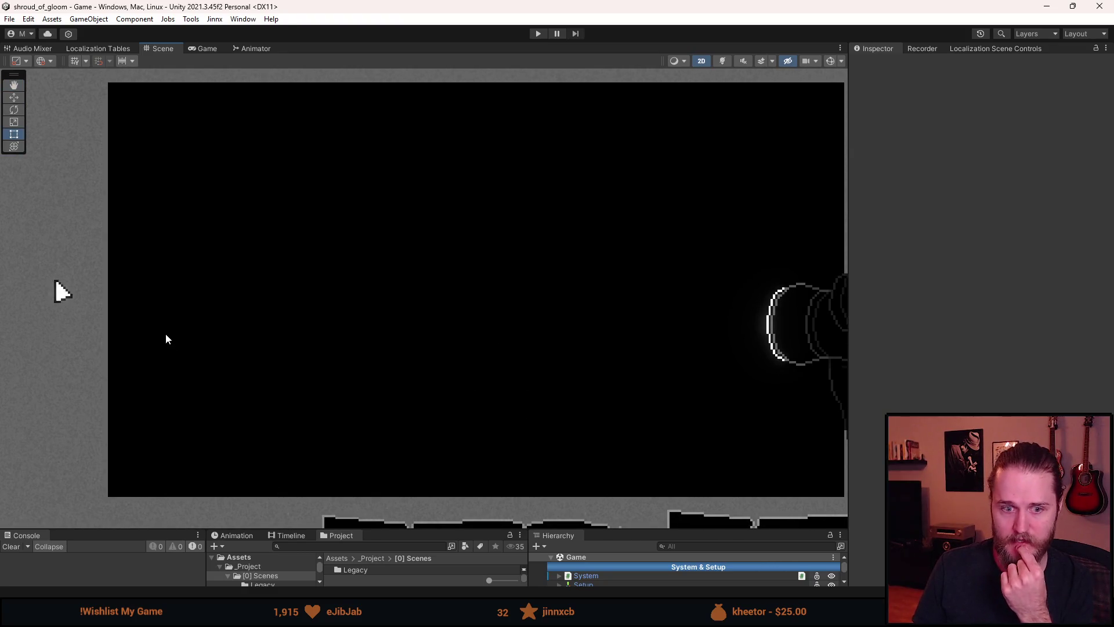
key("alt+Tab")
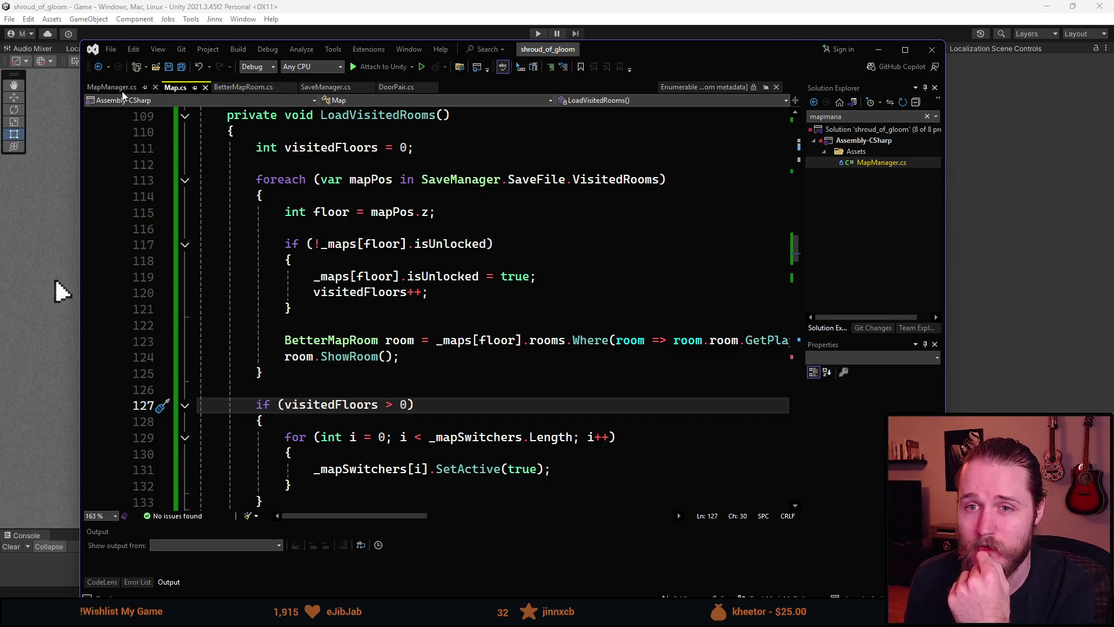
left_click(864, 118)
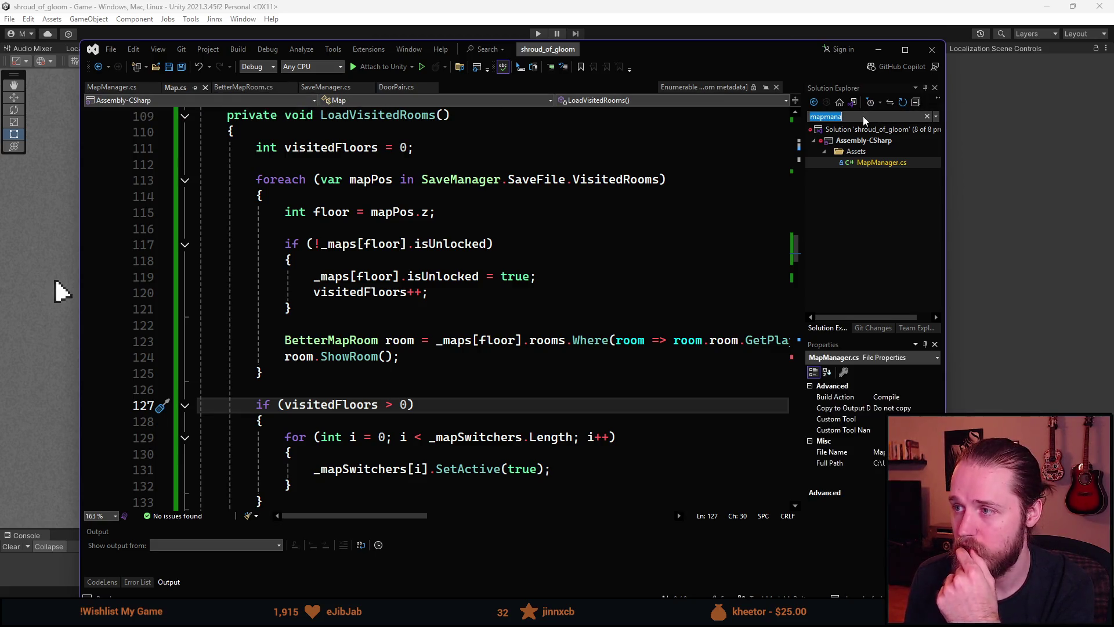
type("notep")
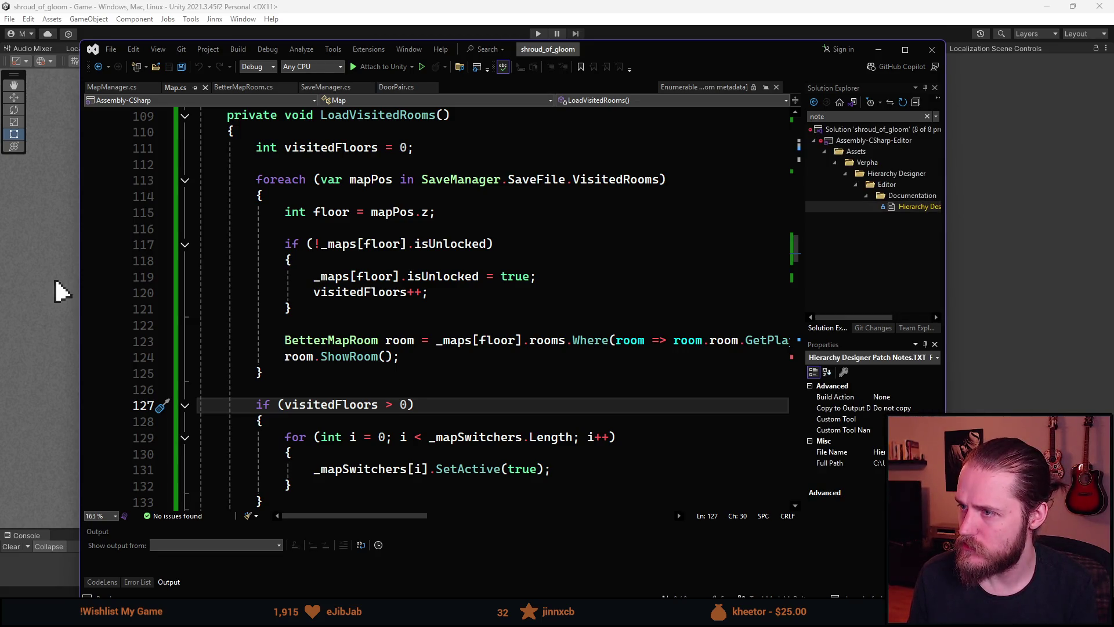
key("BackSpace")
key("BackSpace")
key("BackSpace")
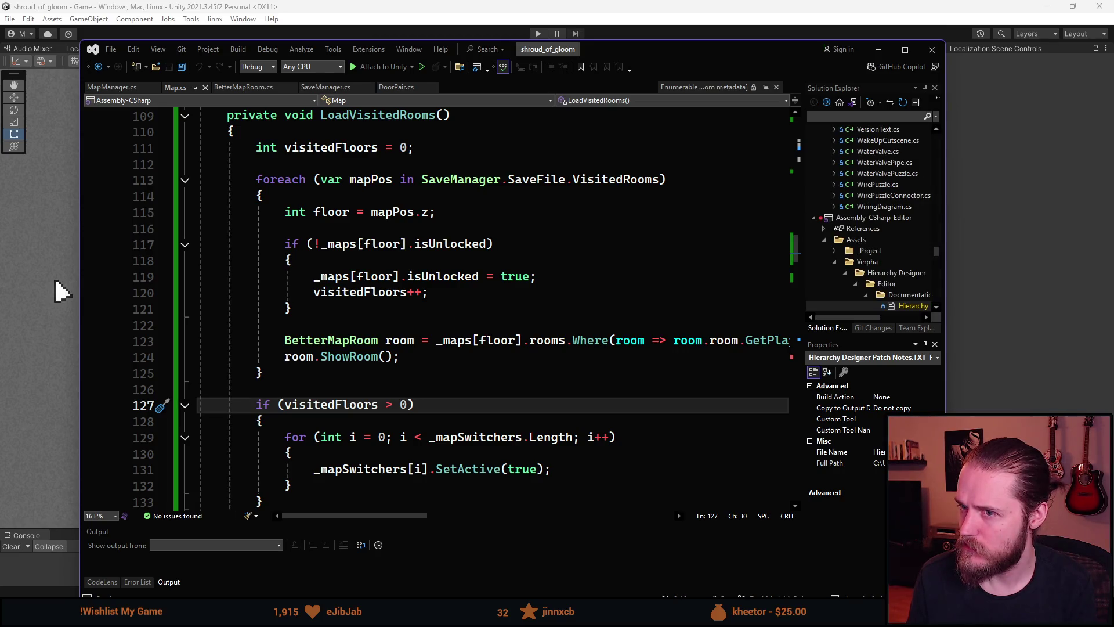
key("alt+Tab")
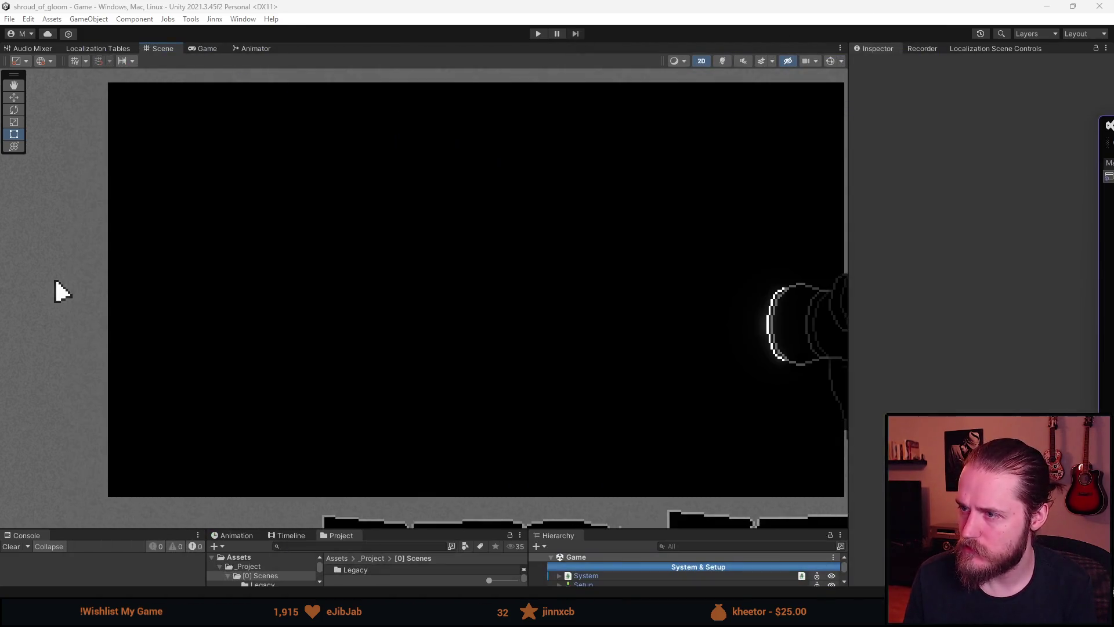
- Enlarge the Hierarchy panel and inspect the Documents and Map objects
left_click_drag(323, 528, 323, 361)
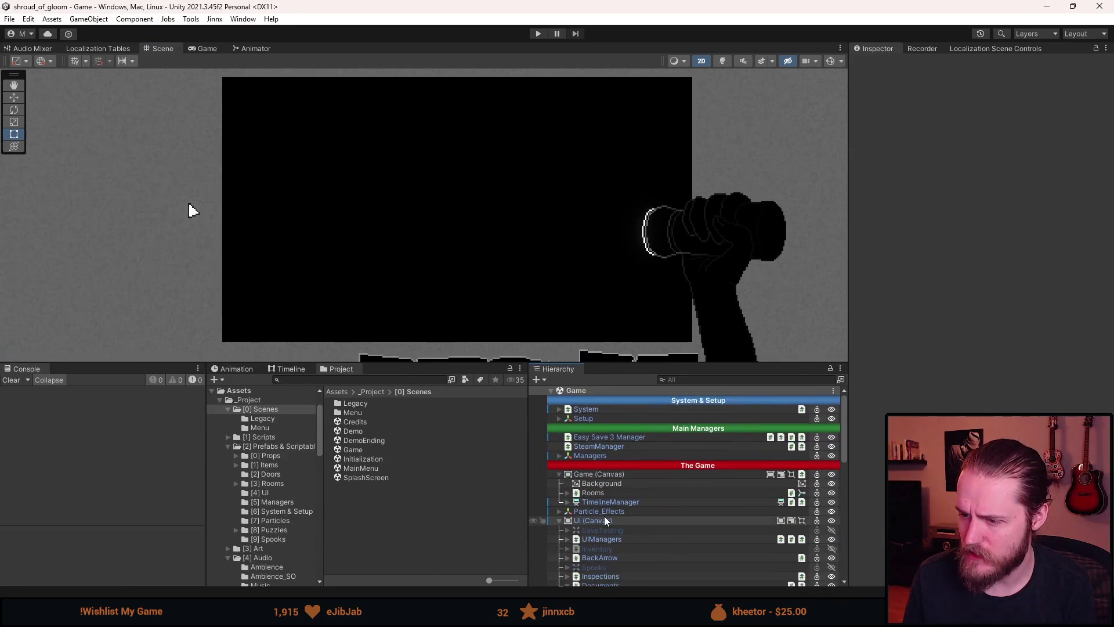
scroll(604, 516, "down", 3)
scroll(629, 525, "down", 3)
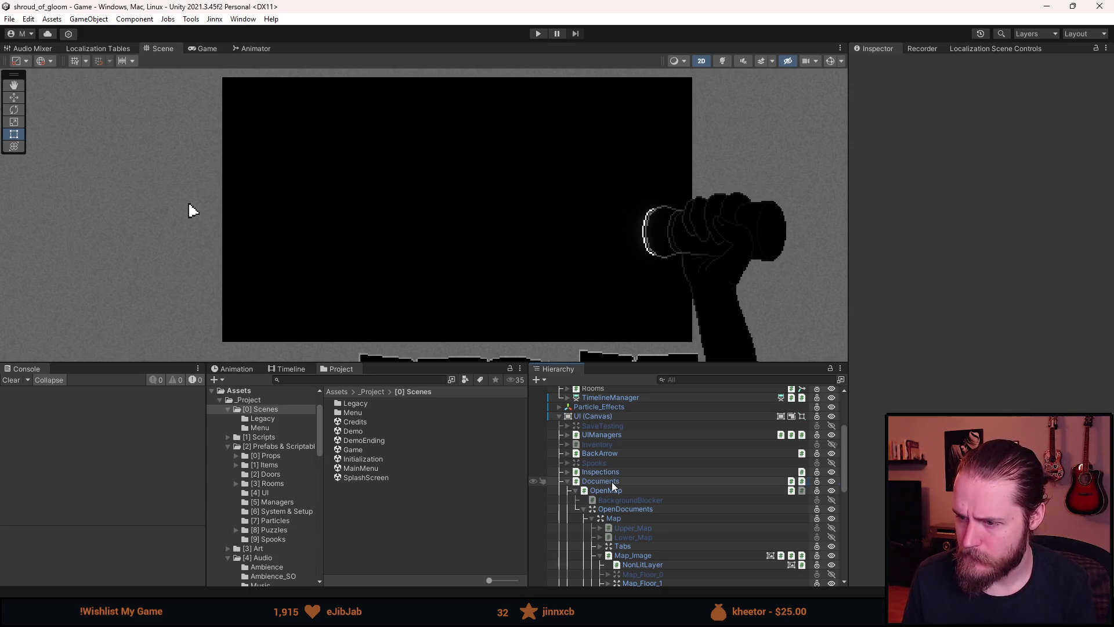
left_click(612, 482)
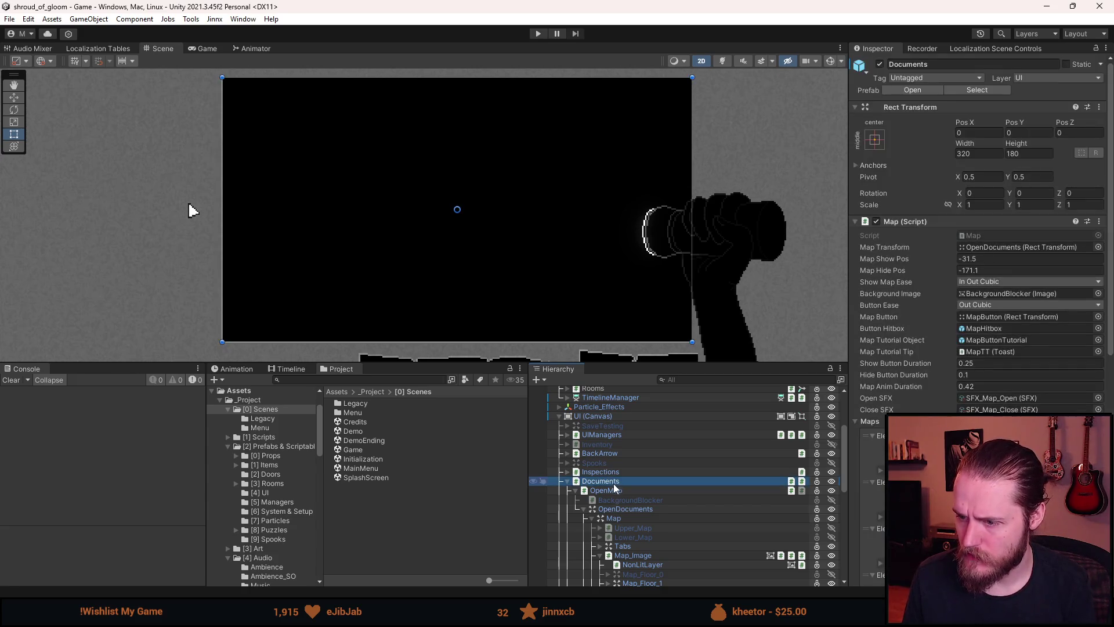
left_click(592, 518)
scroll(632, 521, "down", 2)
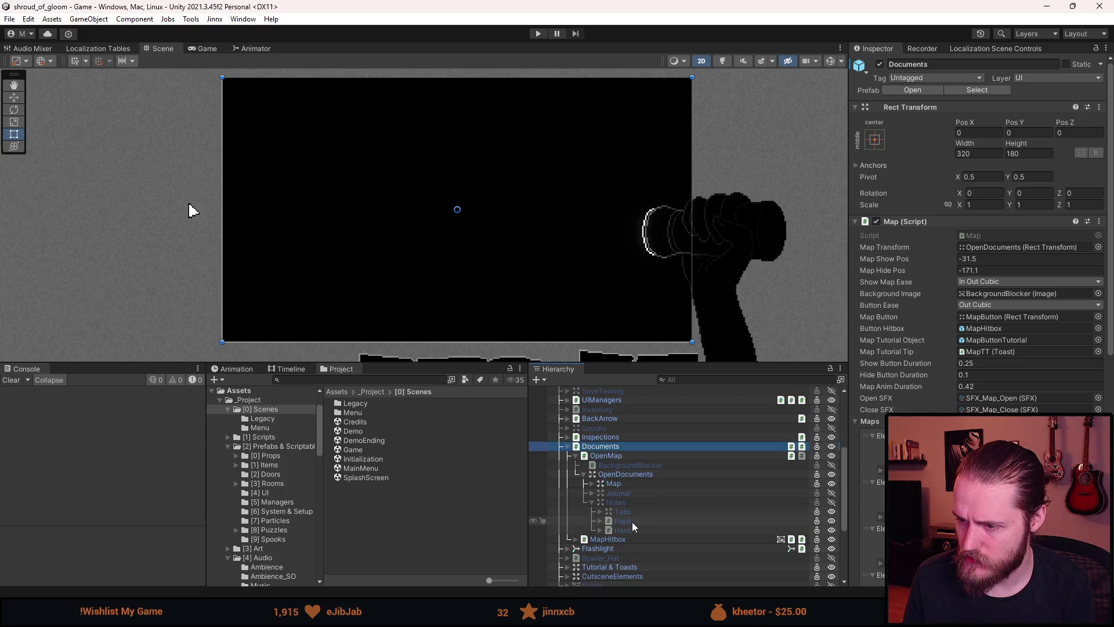
left_click(631, 485)
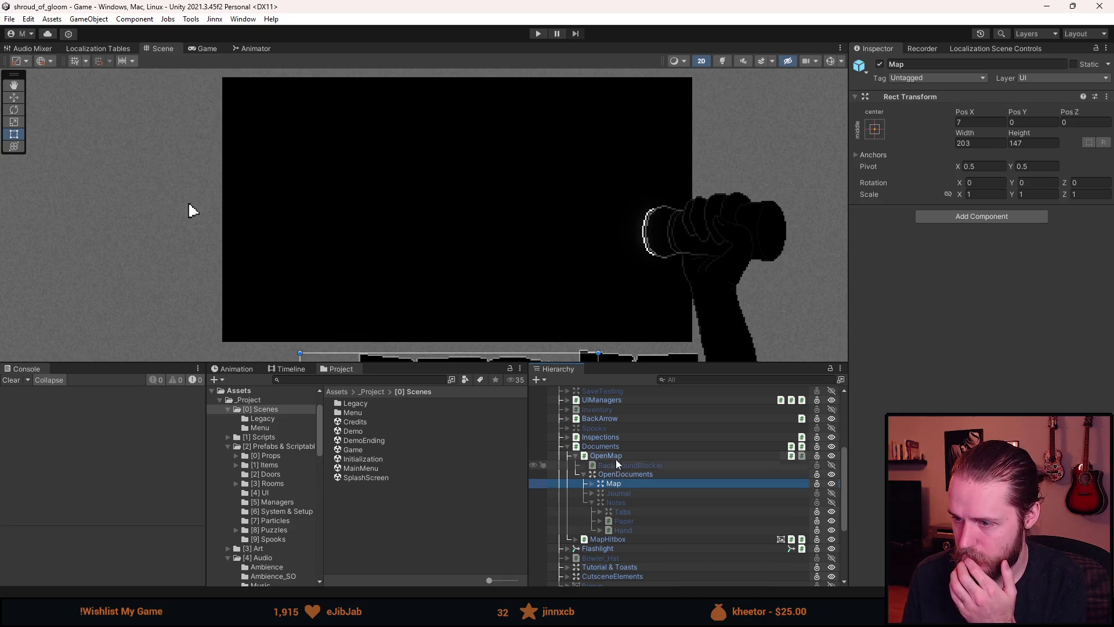
- Ping the Notes object referenced by Documents' Map script and enable it
left_click(644, 446)
scroll(981, 290, "down", 6)
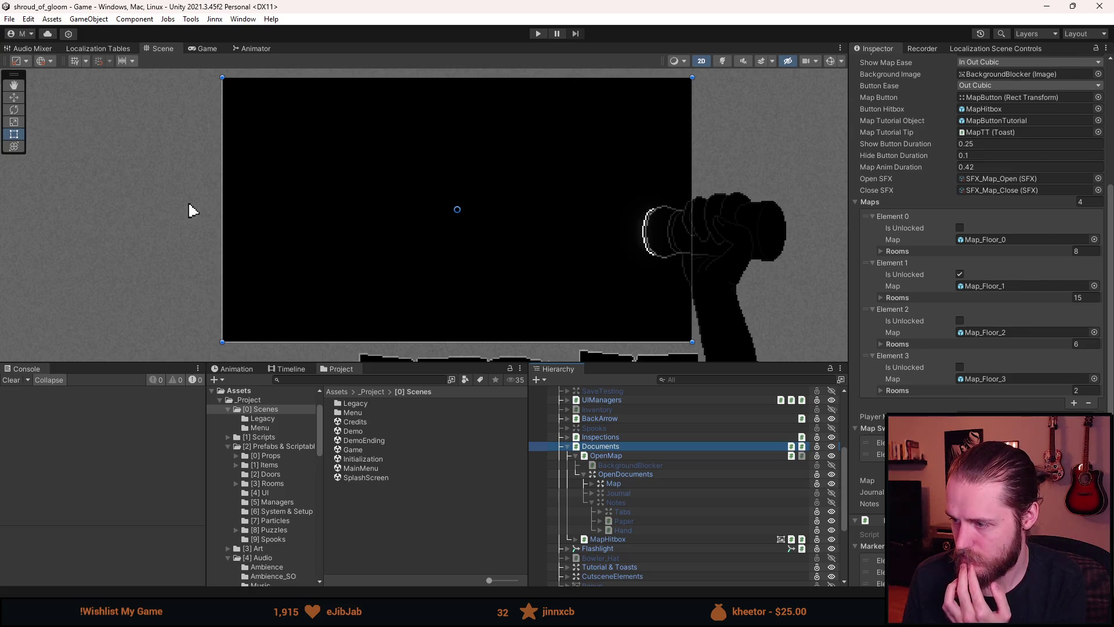
scroll(986, 505, "down", 1)
left_click(987, 471)
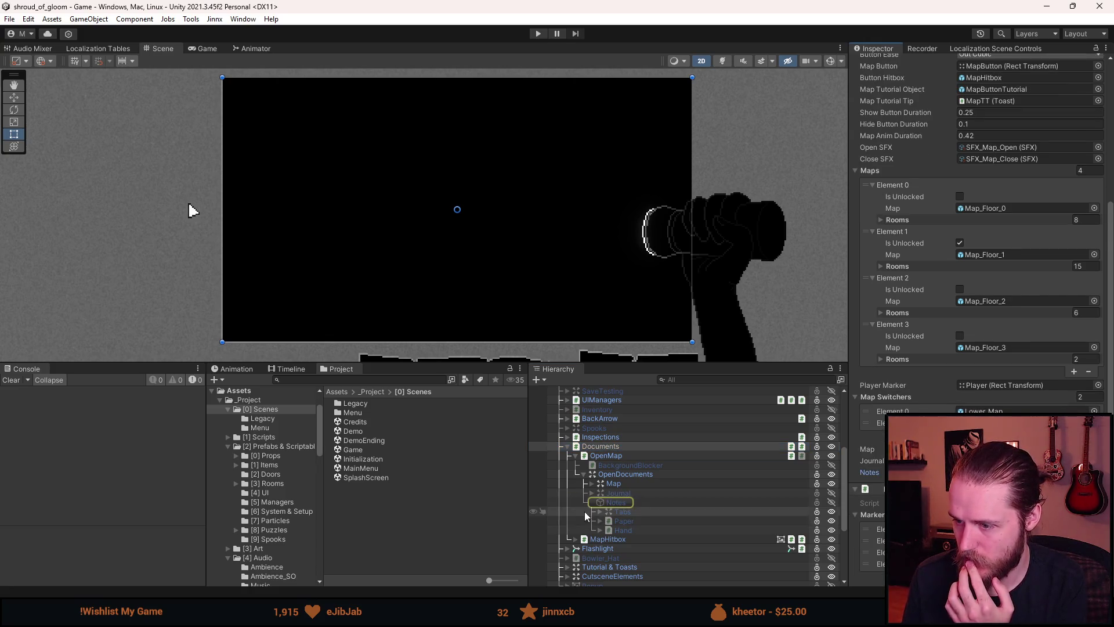
left_click(611, 502)
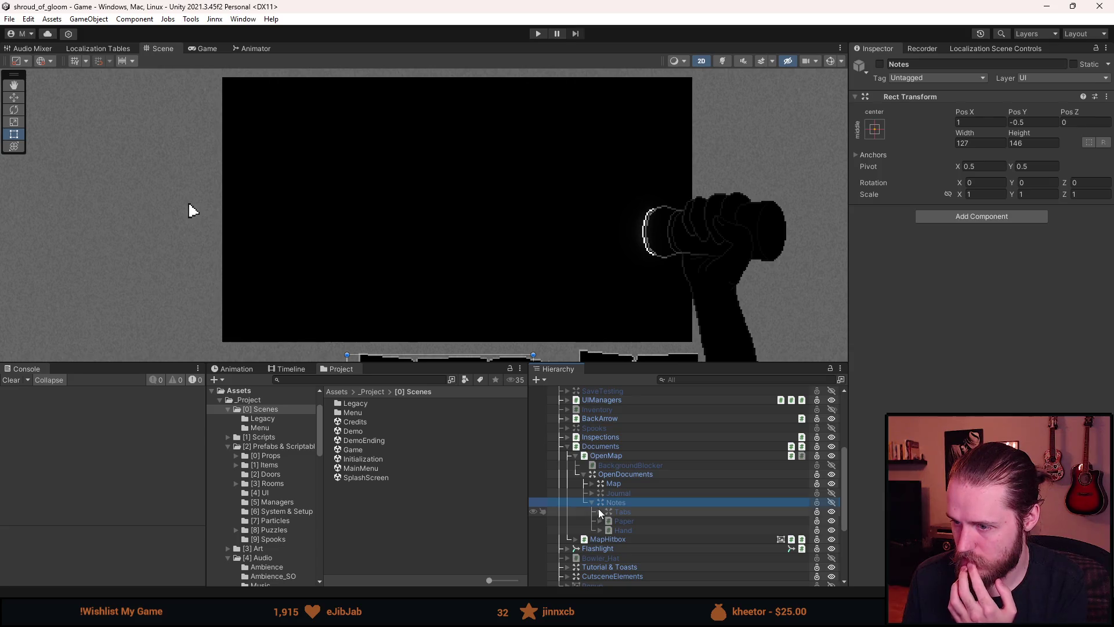
left_click(601, 446)
scroll(981, 232, "down", 10)
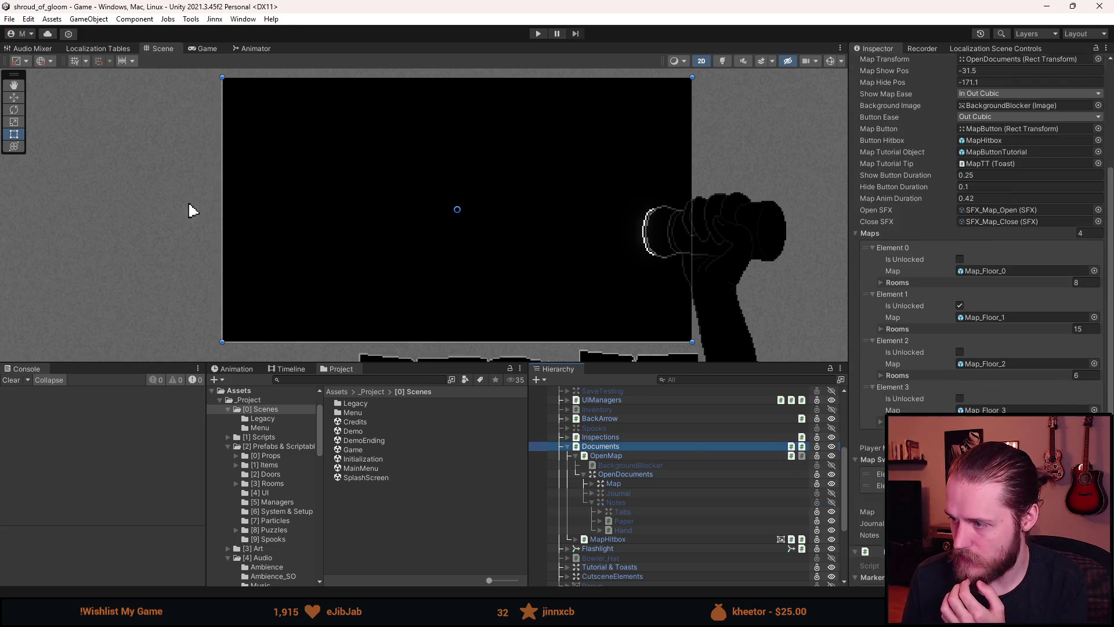
scroll(981, 319, "down", 2)
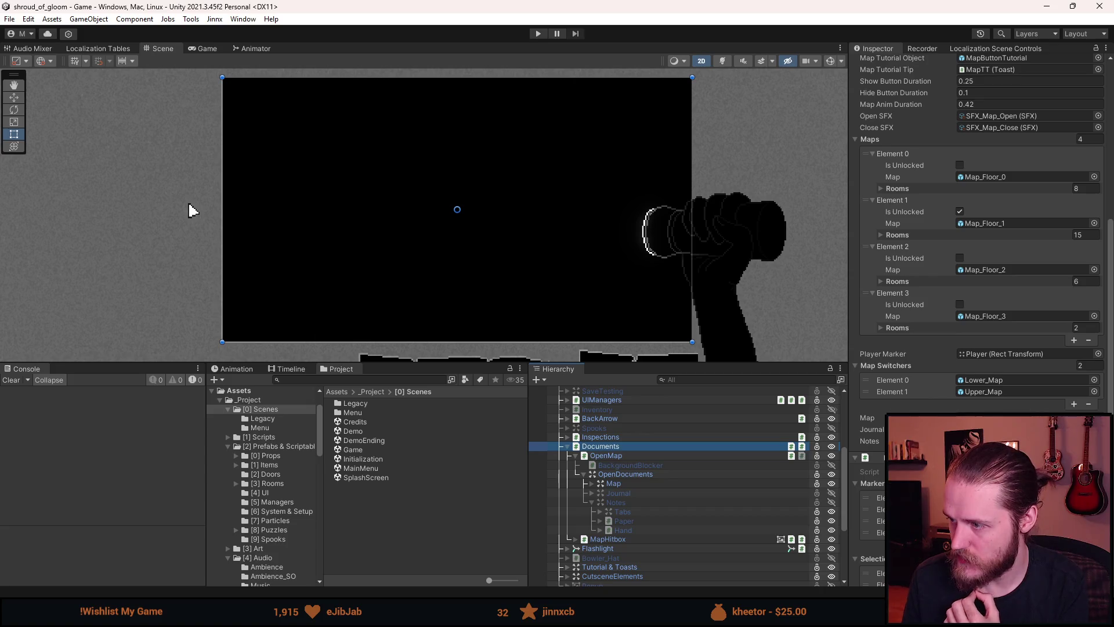
left_click(986, 441)
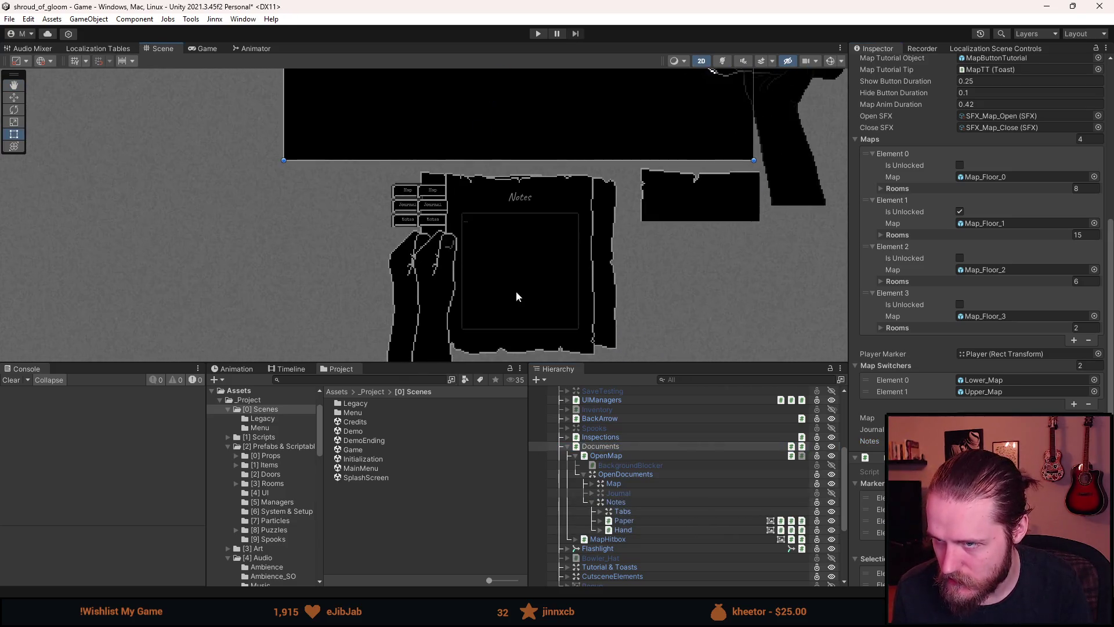
- Expand Paper and select Player_Notes to review its components
left_click(600, 520)
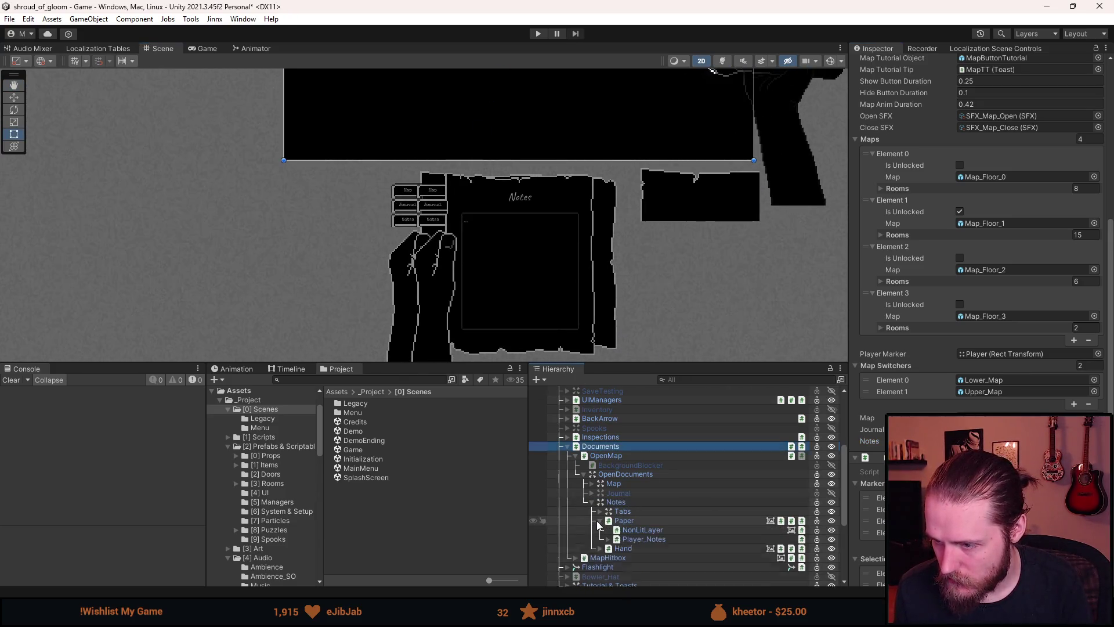
left_click(625, 541)
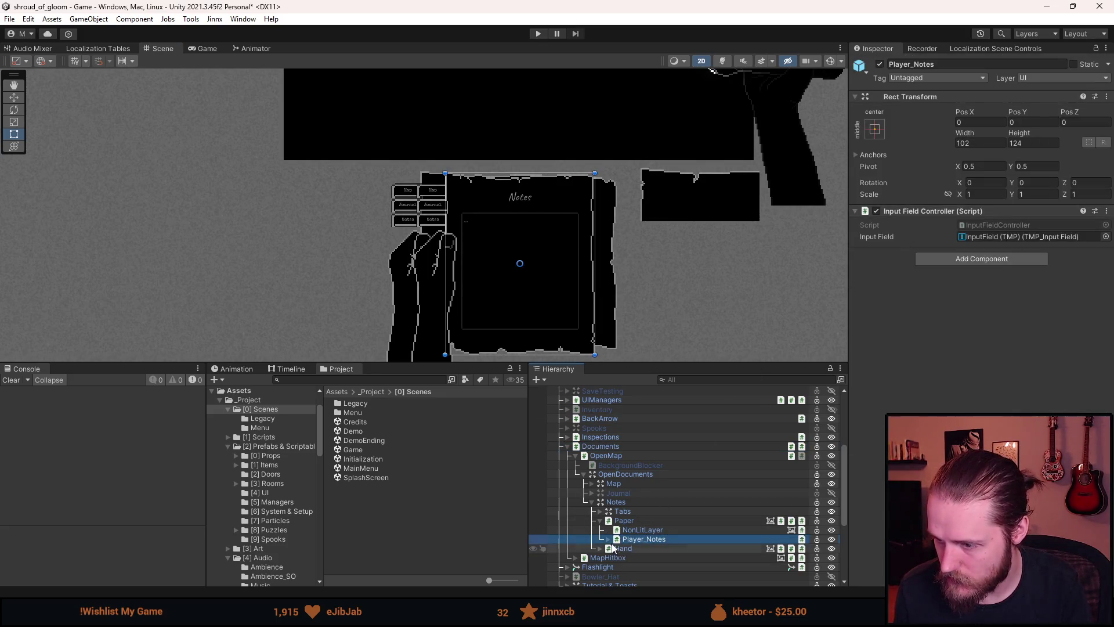
left_click(608, 540)
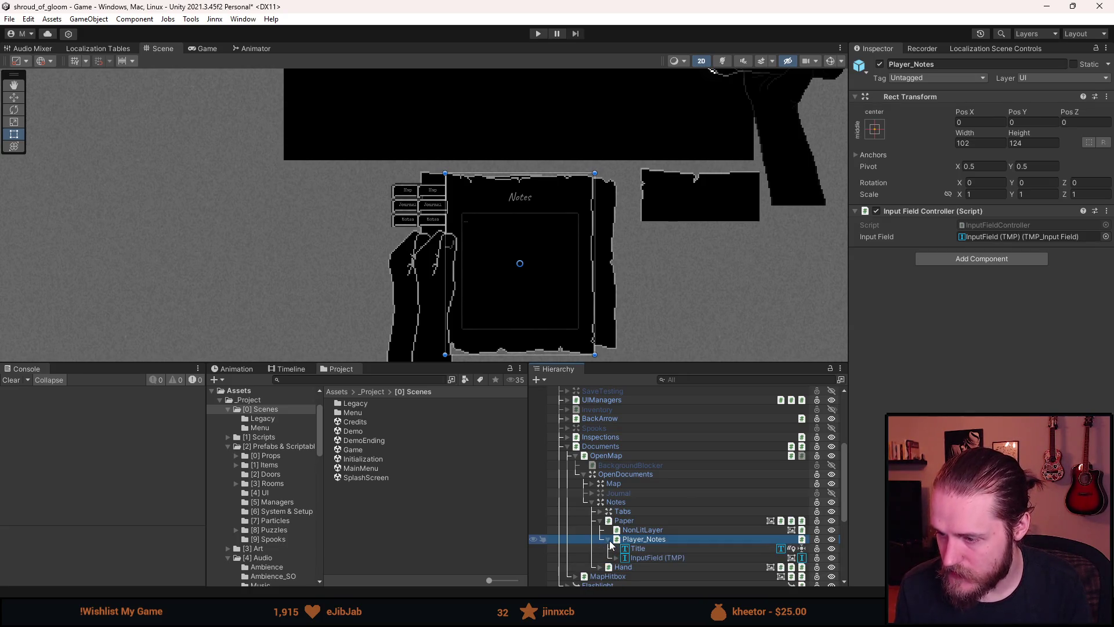
left_click(609, 541)
left_click(984, 260)
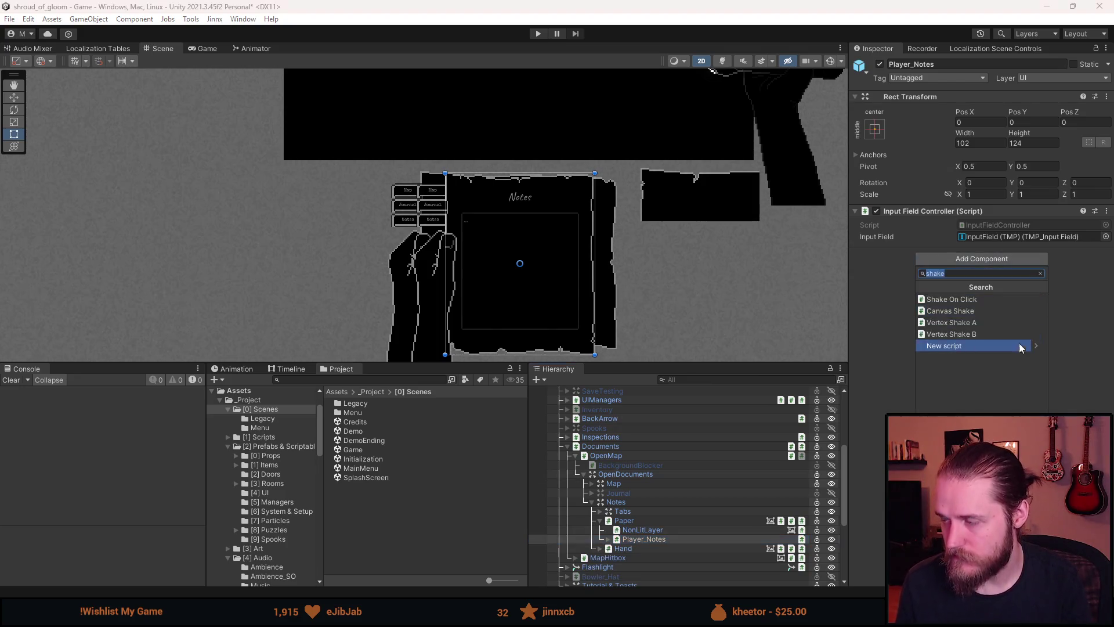
left_click(897, 339)
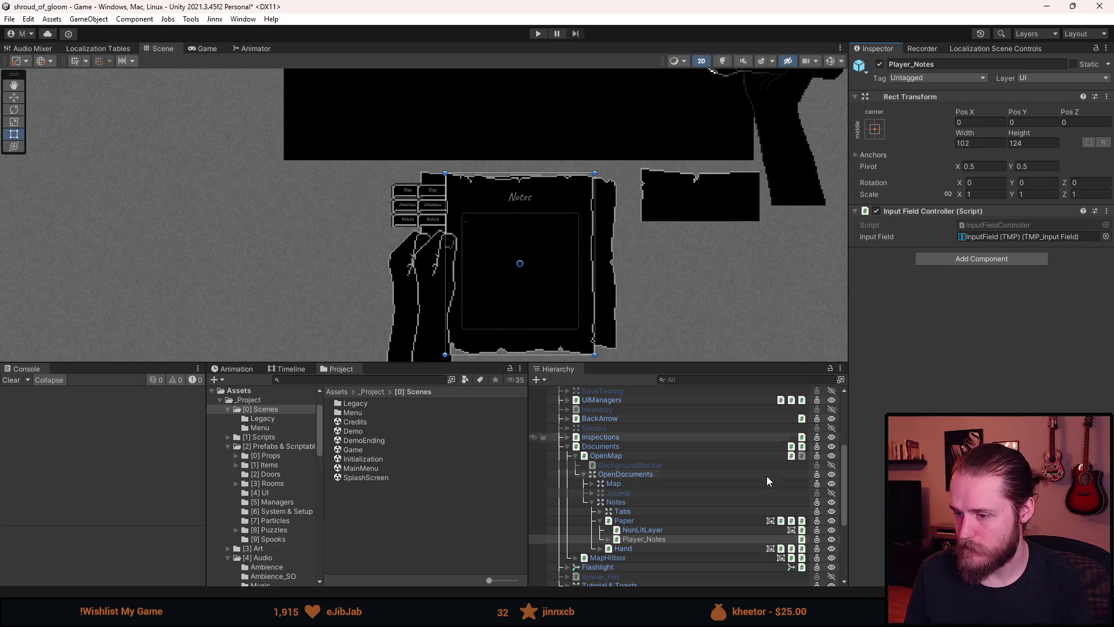
- Inspect InputField (TMP), then ping and open Player_Notes' InputFieldController script
left_click(608, 539)
left_click(658, 558)
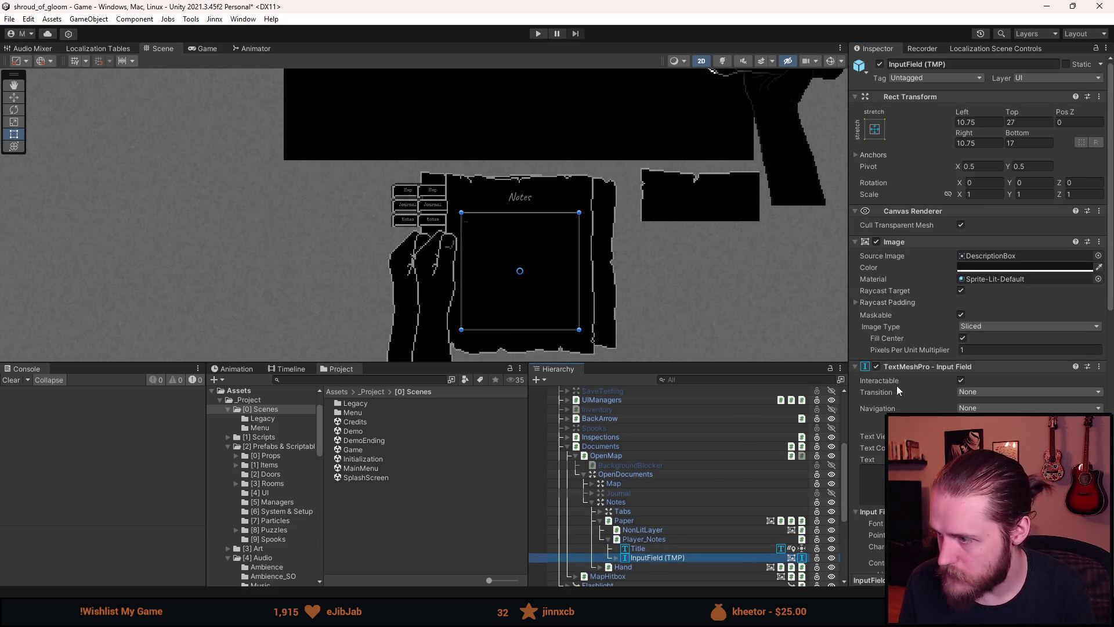
scroll(898, 408, "down", 10)
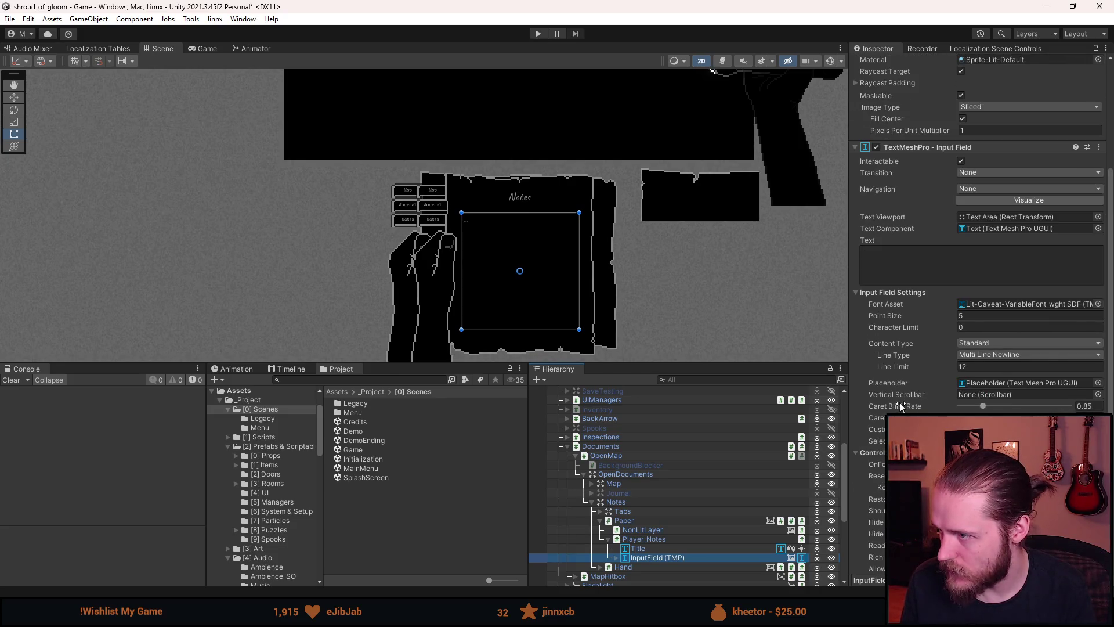
scroll(898, 408, "down", 5)
scroll(900, 405, "down", 5)
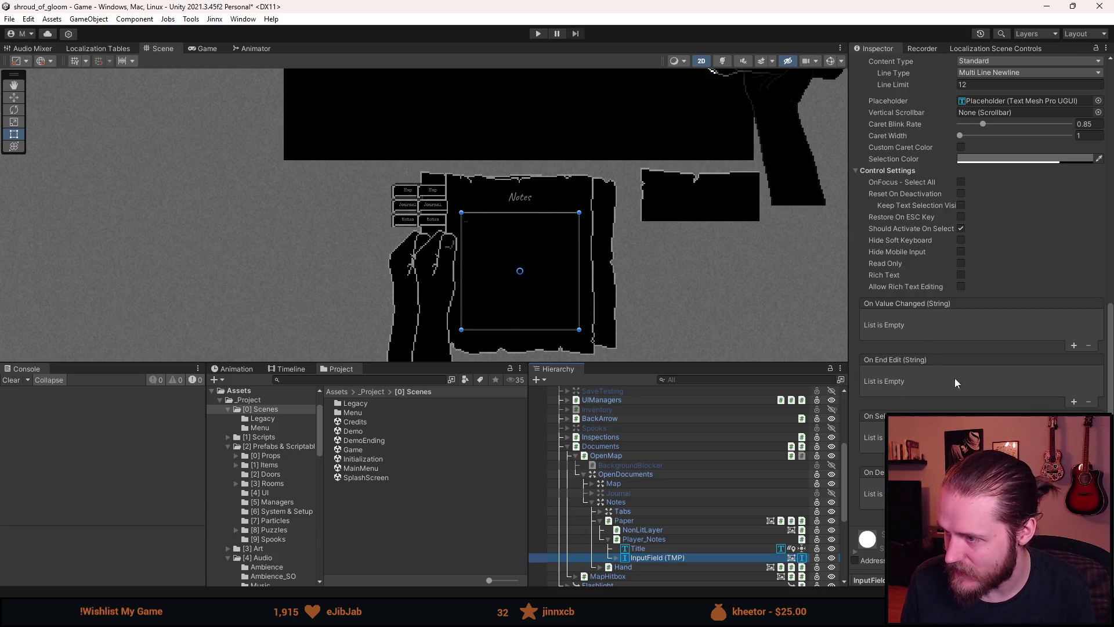
left_click(674, 539)
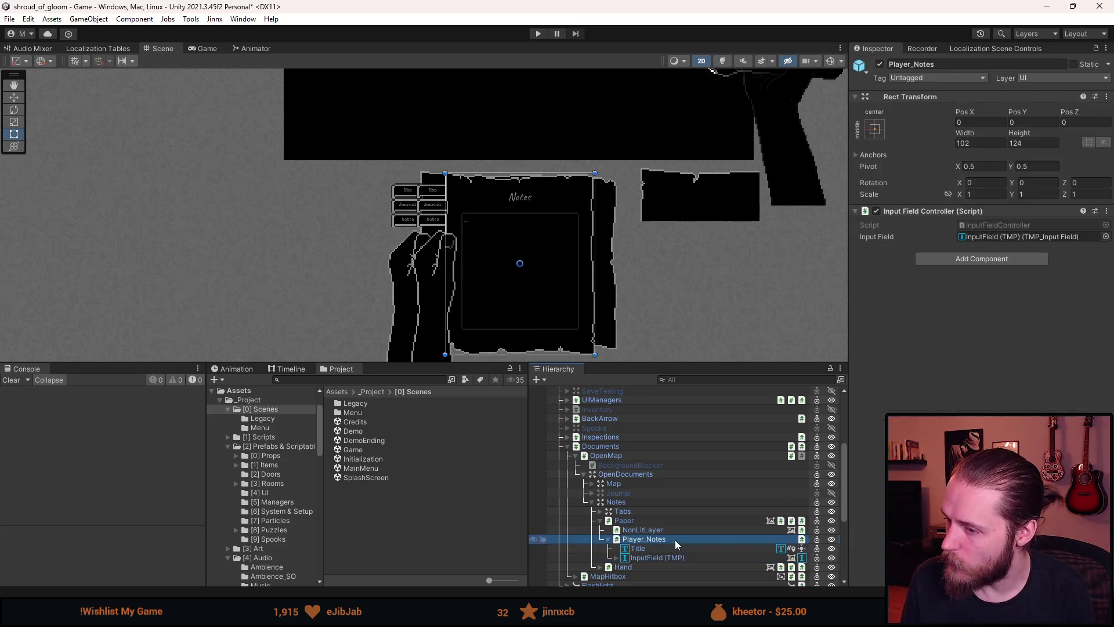
left_click(1020, 226)
double_click(1055, 227)
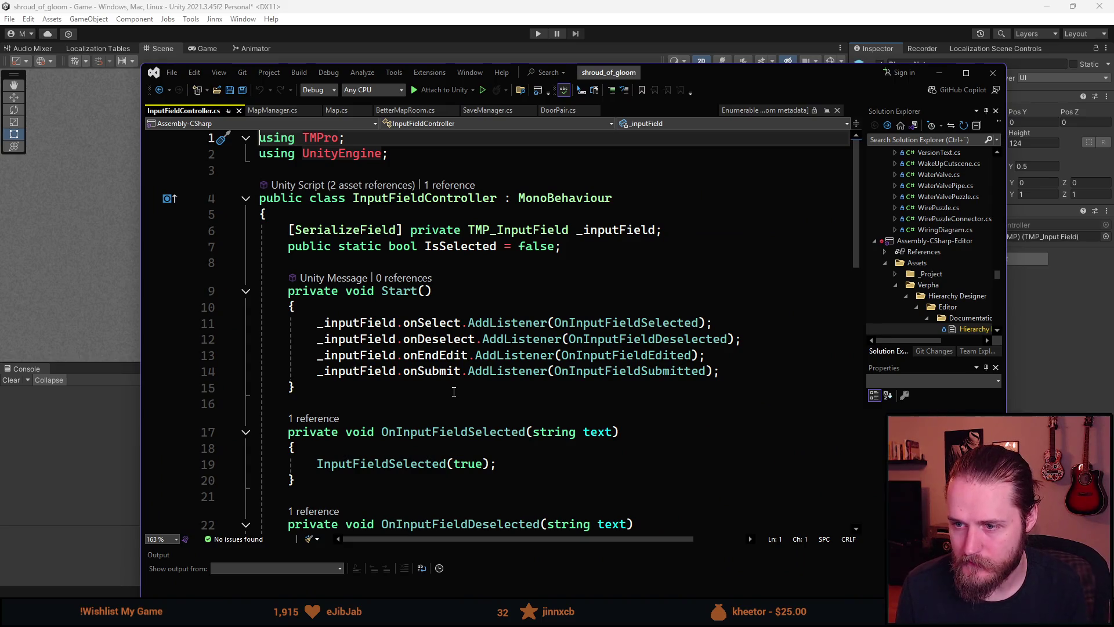
scroll(493, 377, "down", 1)
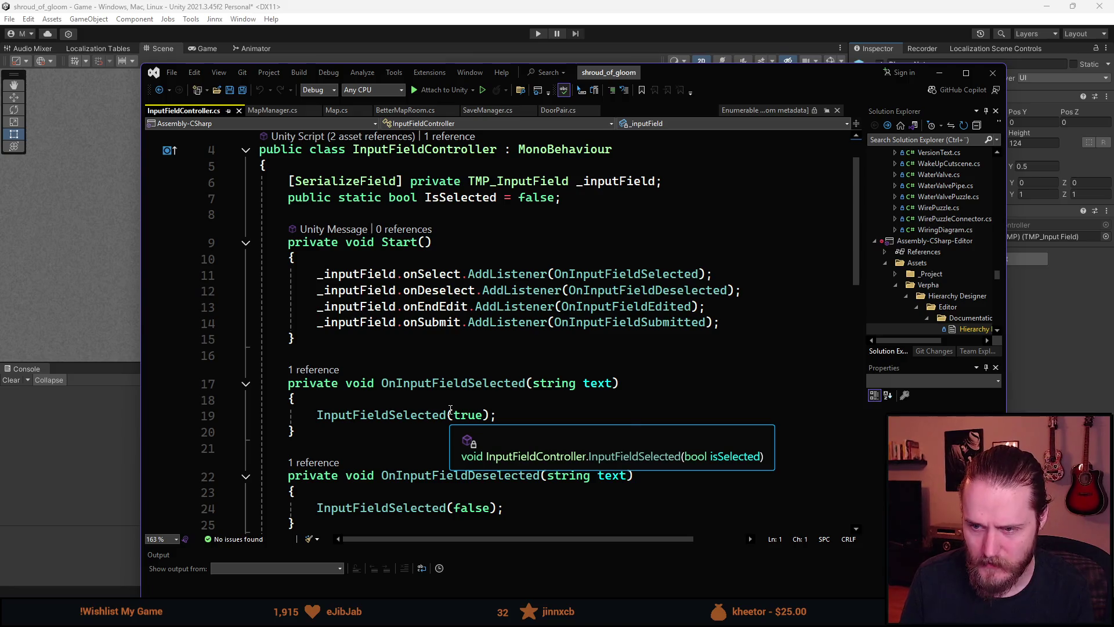
scroll(405, 423, "down", 3)
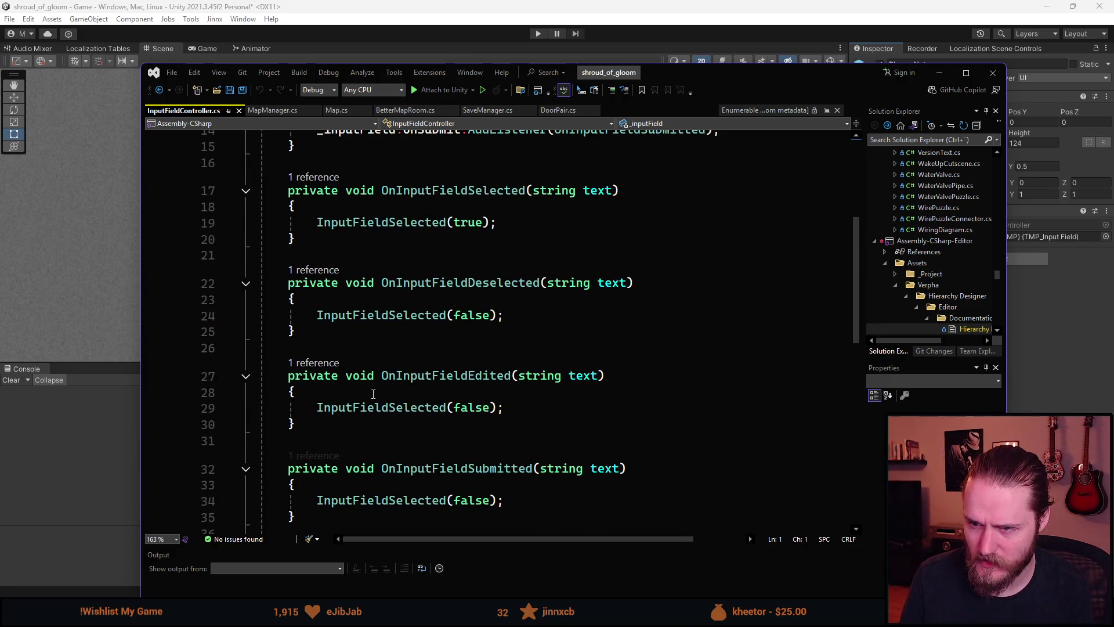
scroll(451, 427, "down", 2)
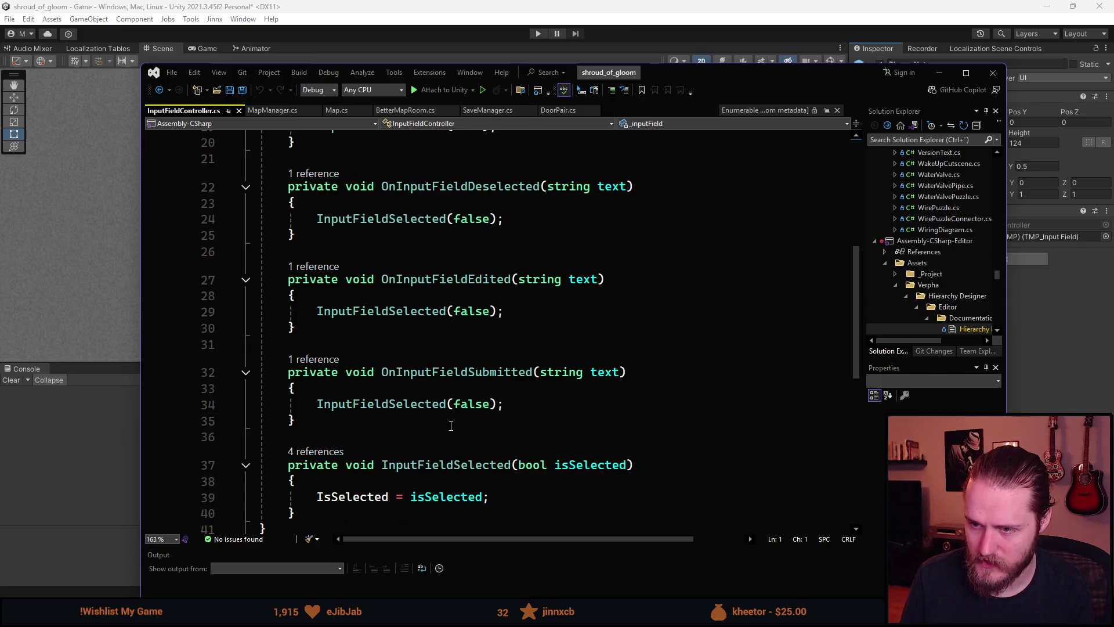
mouse_move(451, 190)
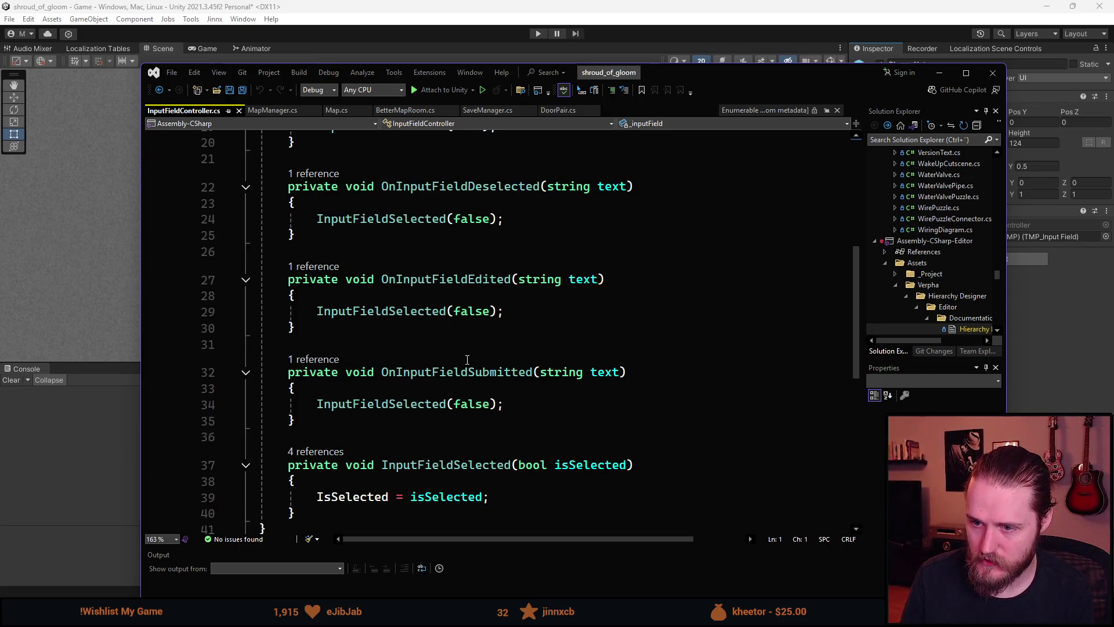
scroll(439, 465, "up", 1)
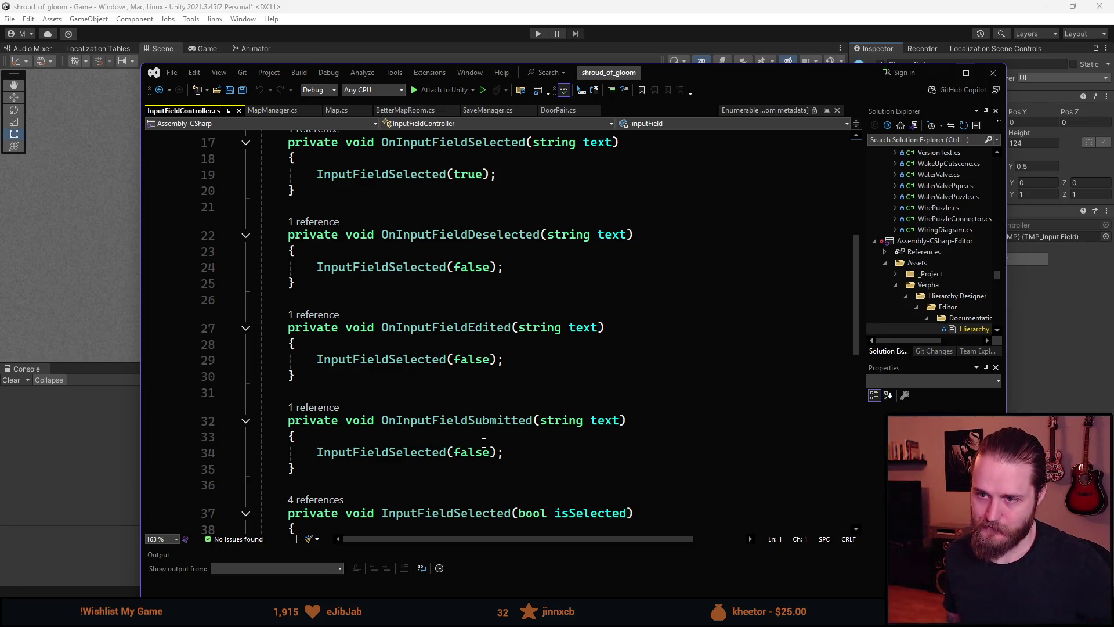
scroll(391, 244, "up", 1)
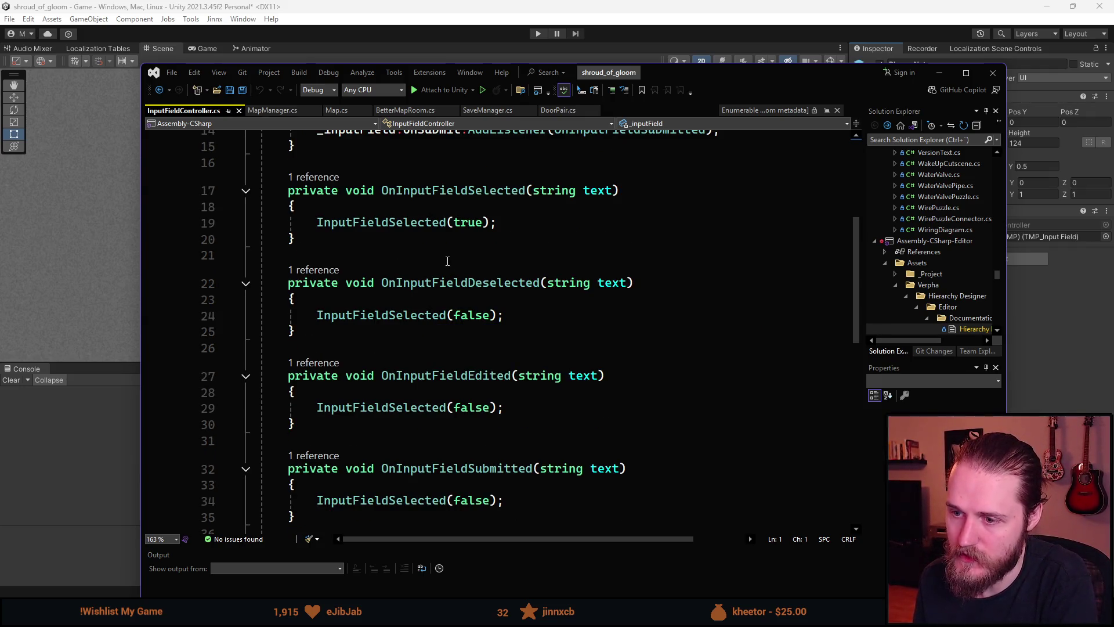
scroll(447, 264, "down", 2)
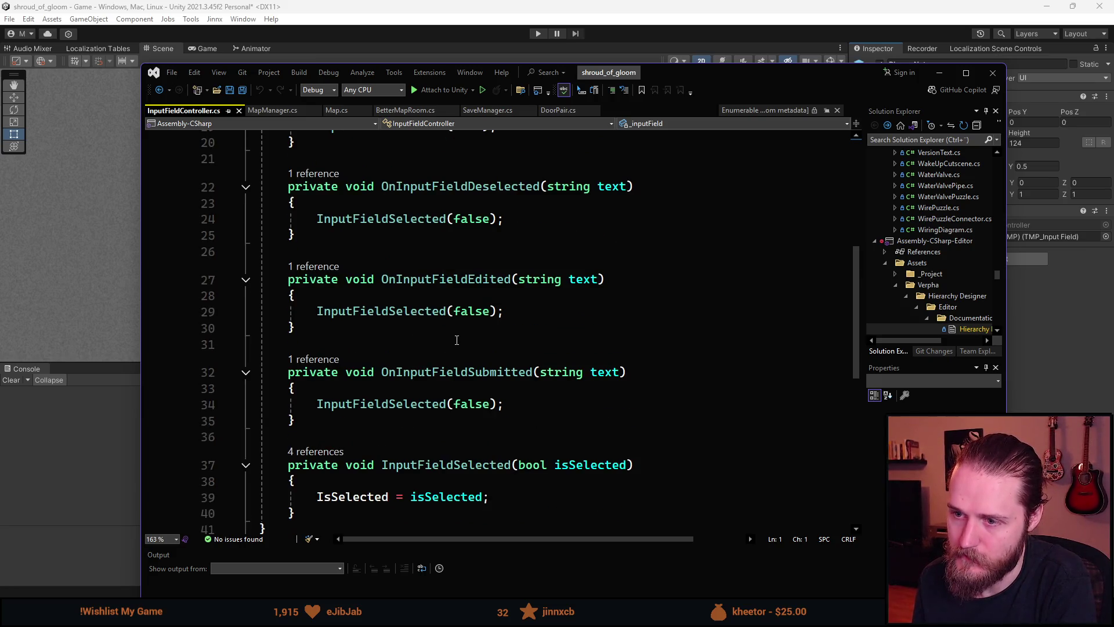
scroll(457, 340, "down", 6)
scroll(457, 340, "up", 5)
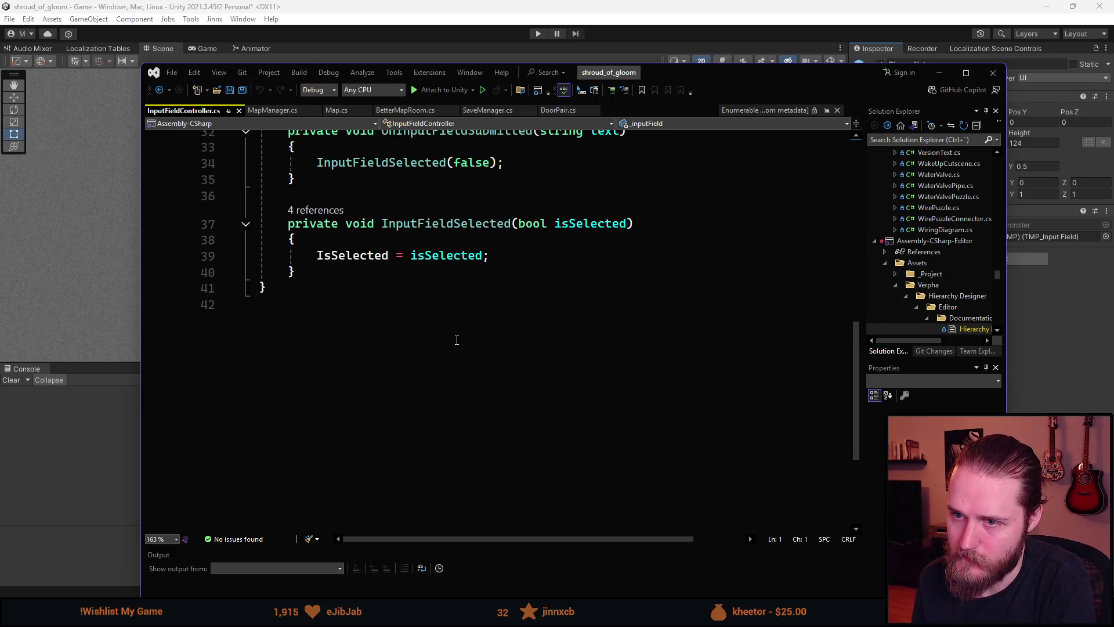
scroll(455, 340, "up", 1)
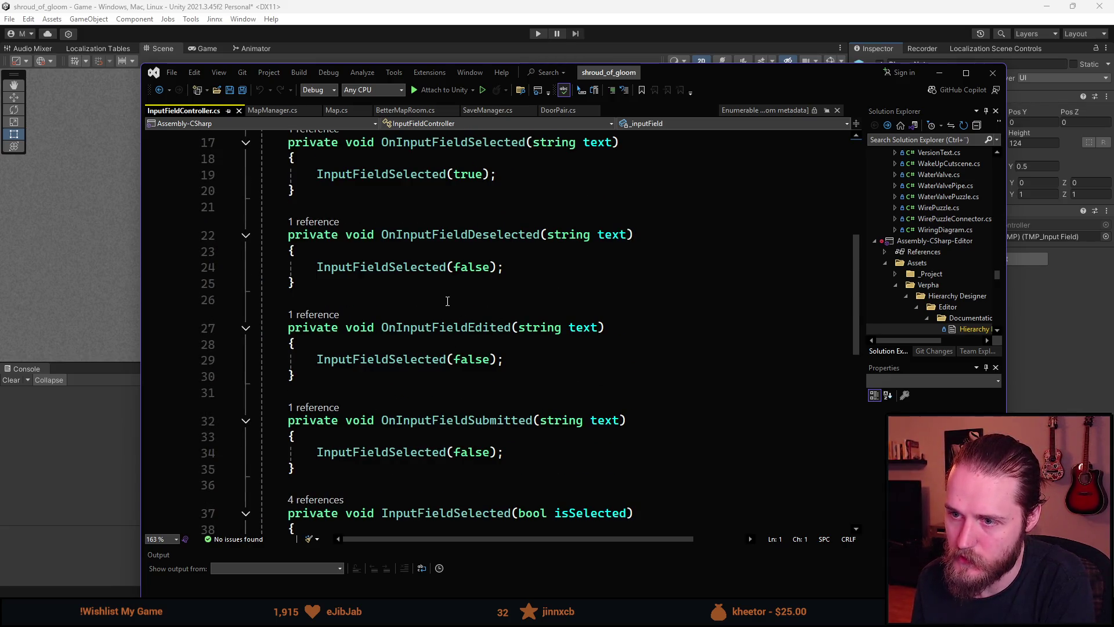
scroll(406, 299, "up", 1)
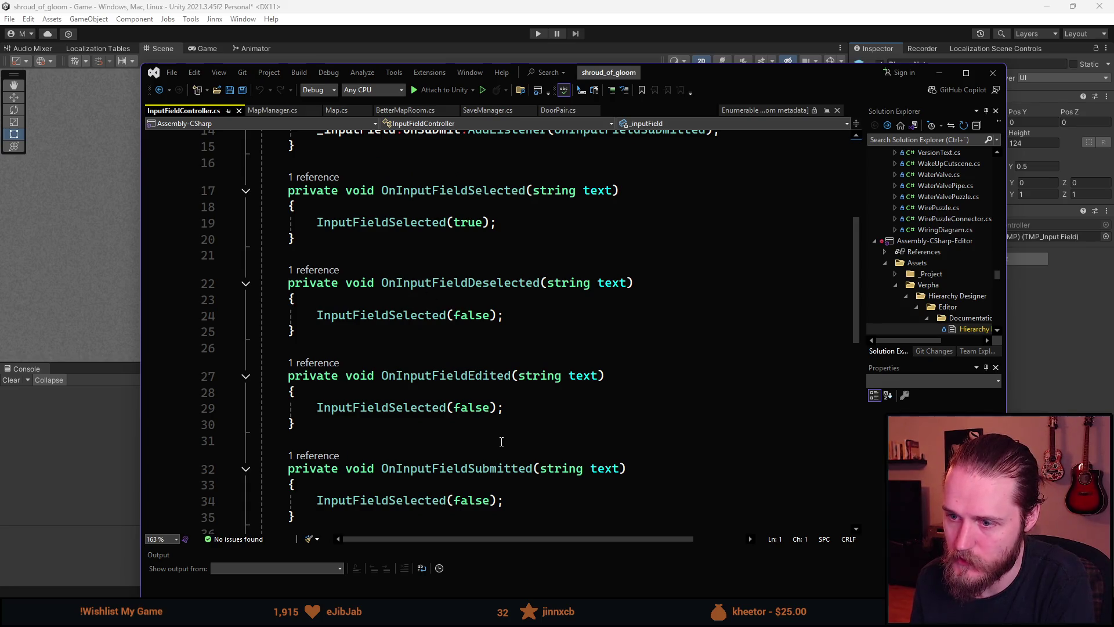
scroll(517, 420, "up", 1)
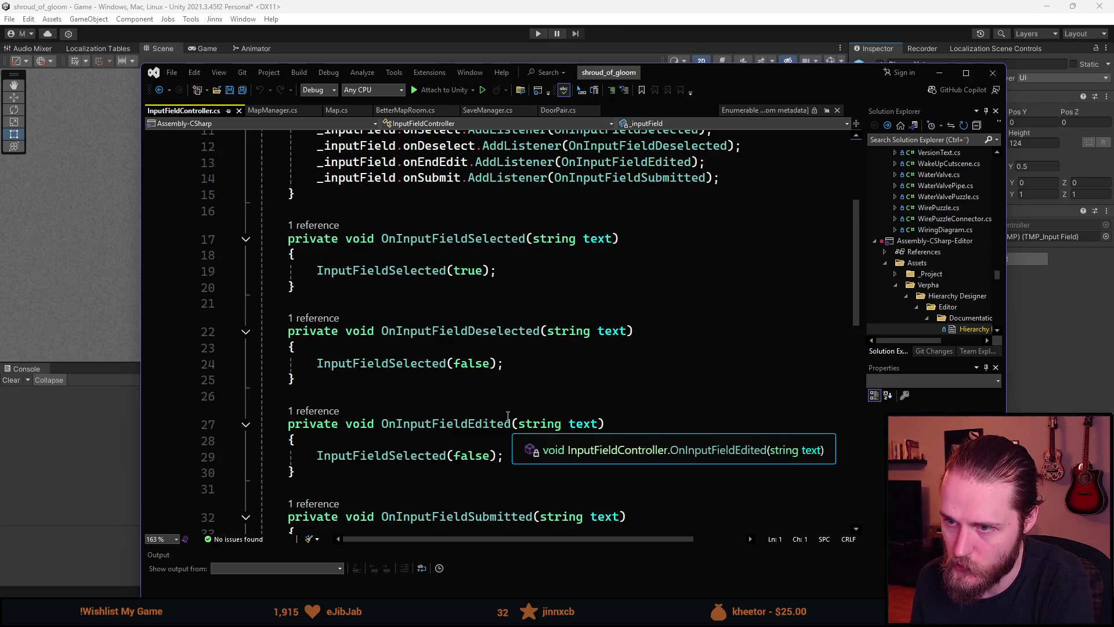
scroll(531, 406, "down", 1)
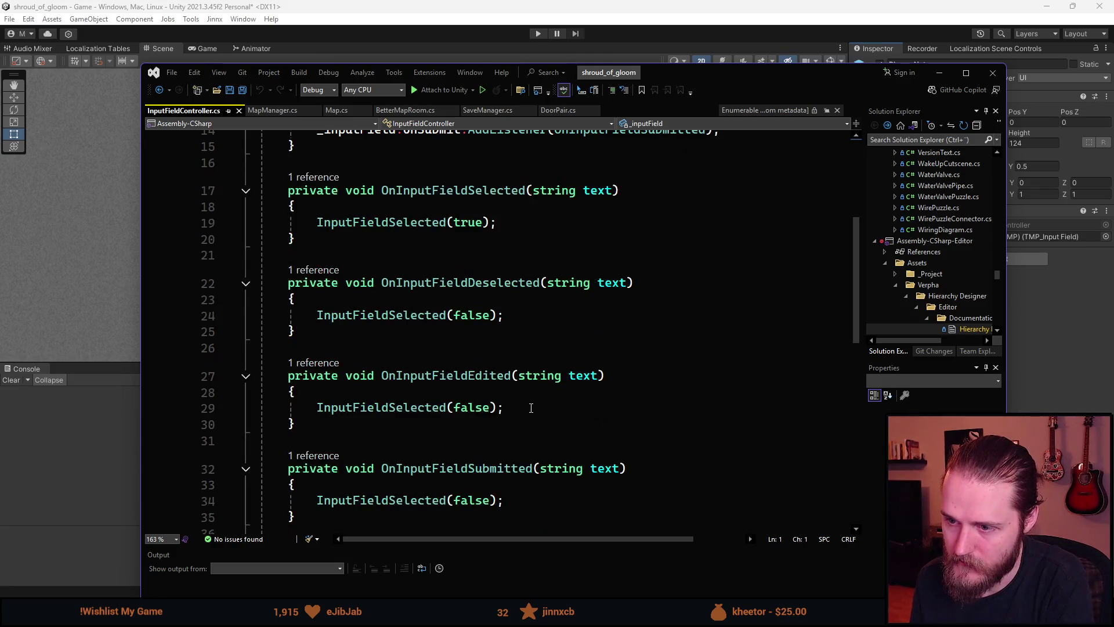
left_click(532, 410)
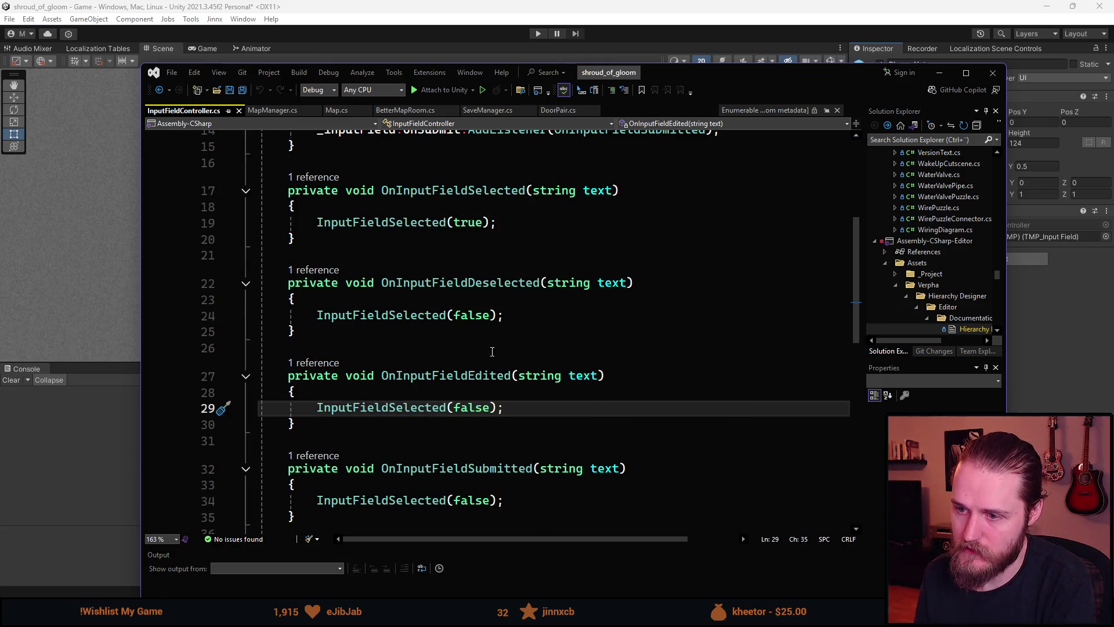
scroll(501, 407, "down", 1)
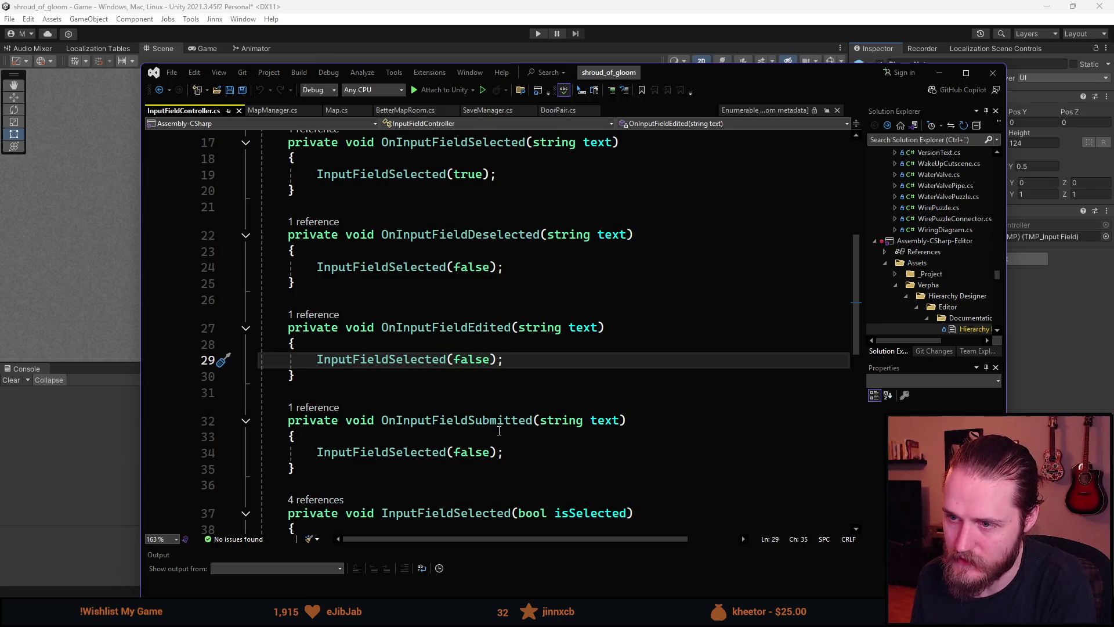
scroll(499, 430, "up", 1)
scroll(499, 430, "up", 1)
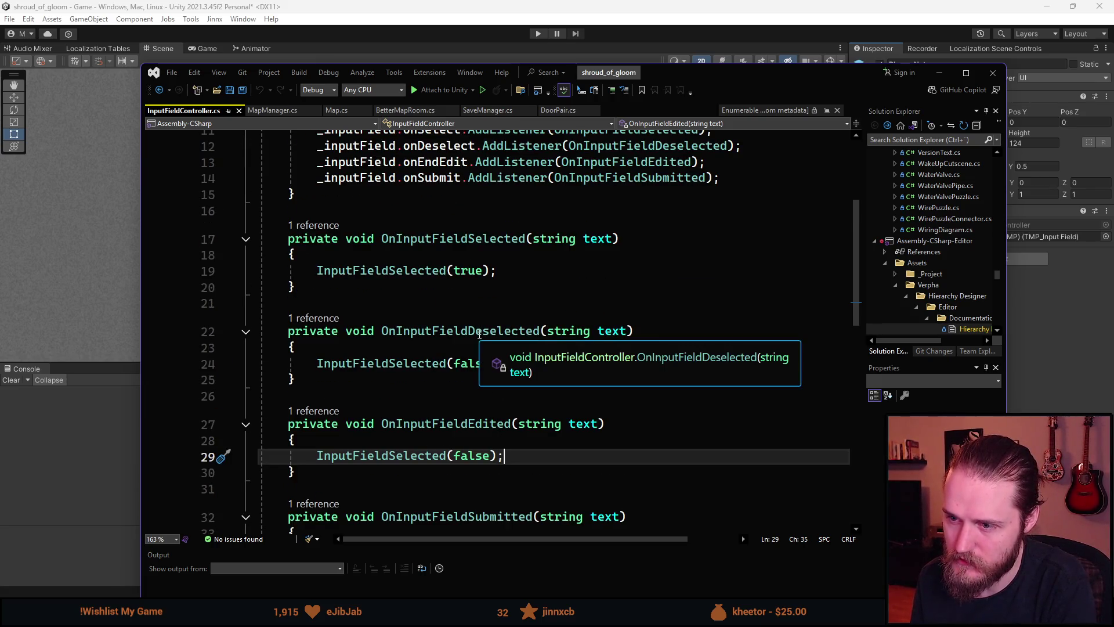
key("alt+Tab")
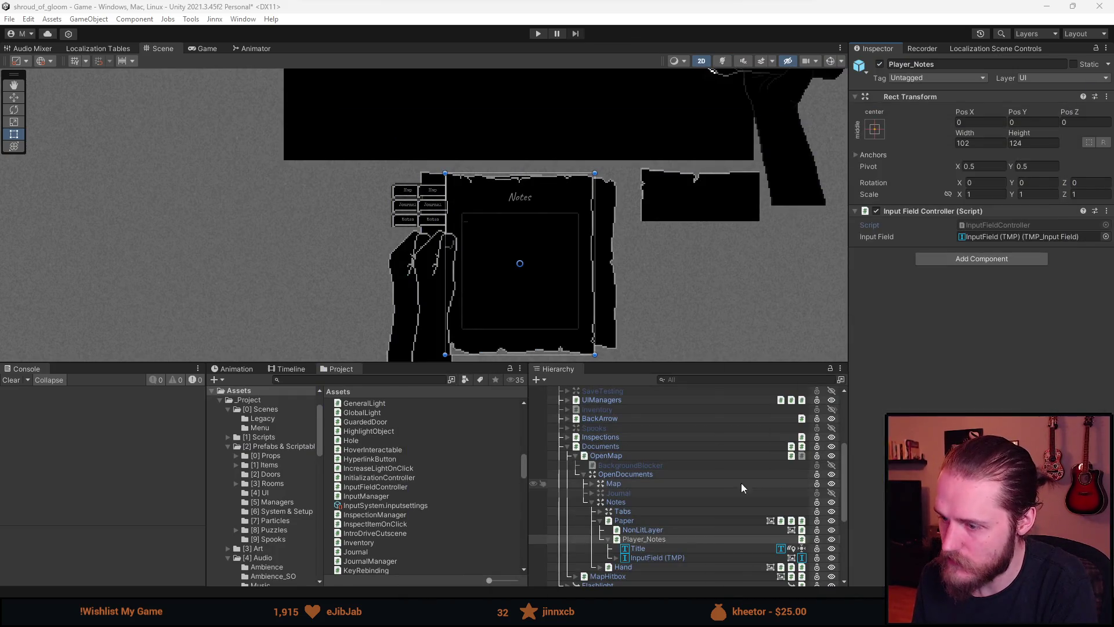
- Review InputField (TMP)'s Control Settings and end-edit events, then return to InputFieldController.cs
left_click(646, 558)
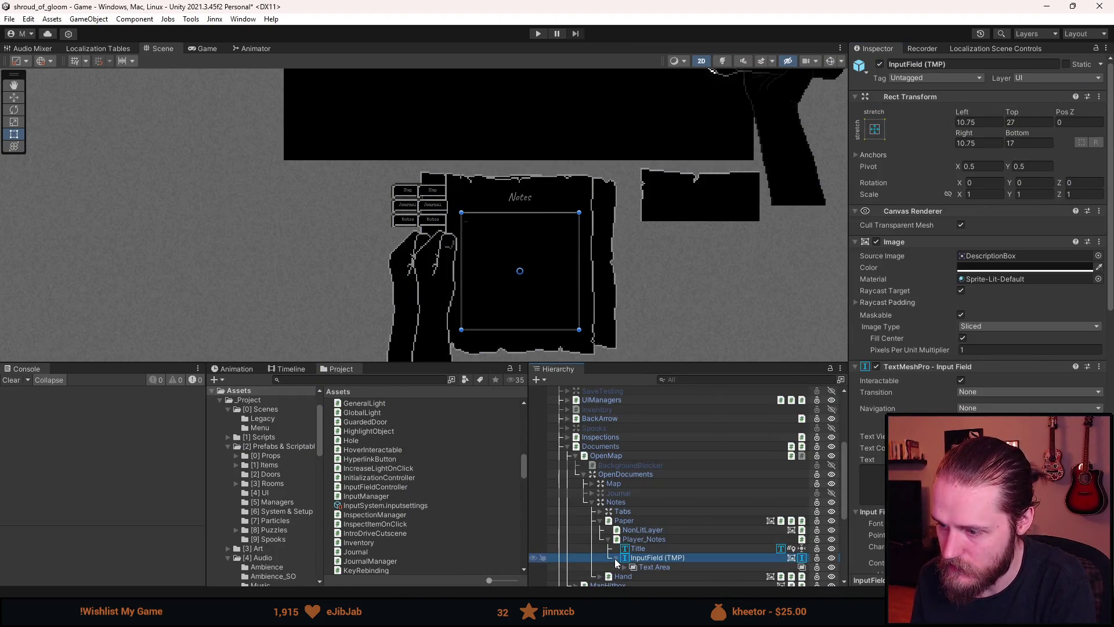
scroll(981, 232, "down", 3)
scroll(881, 427, "down", 10)
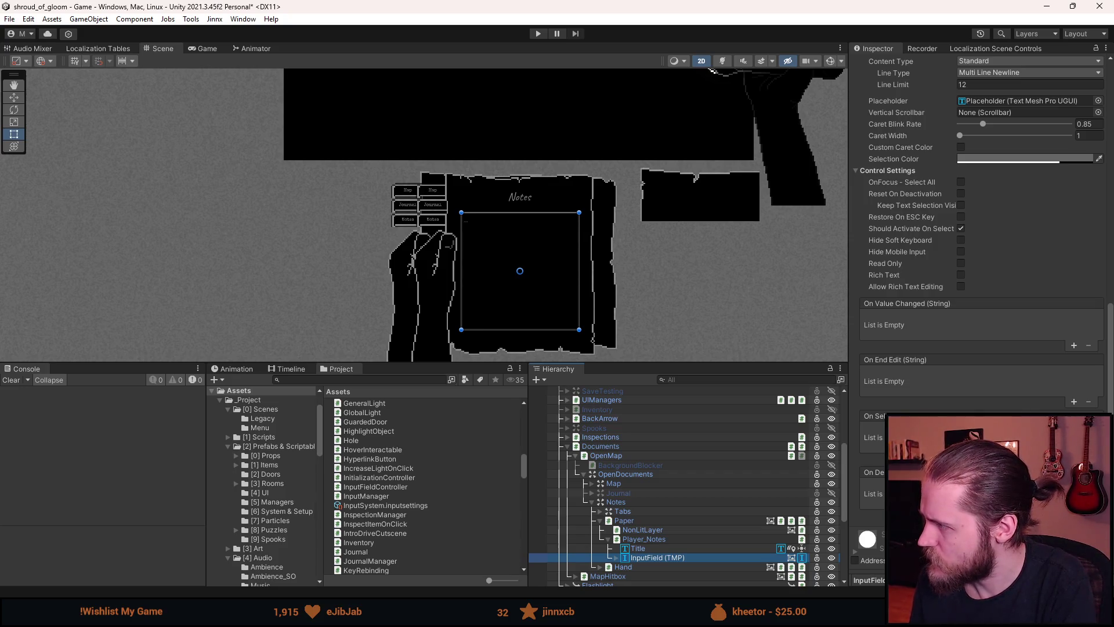
key("alt+Tab")
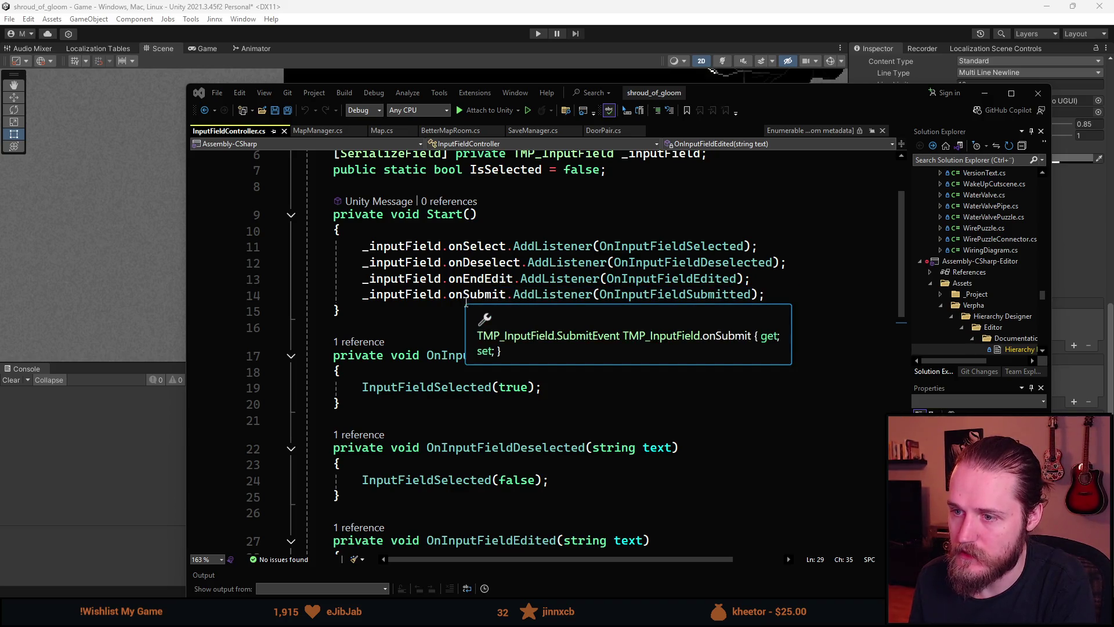
- Add a Debug.Log("END") line after line 29 in OnInputFieldEdited
scroll(466, 302, "down", 4)
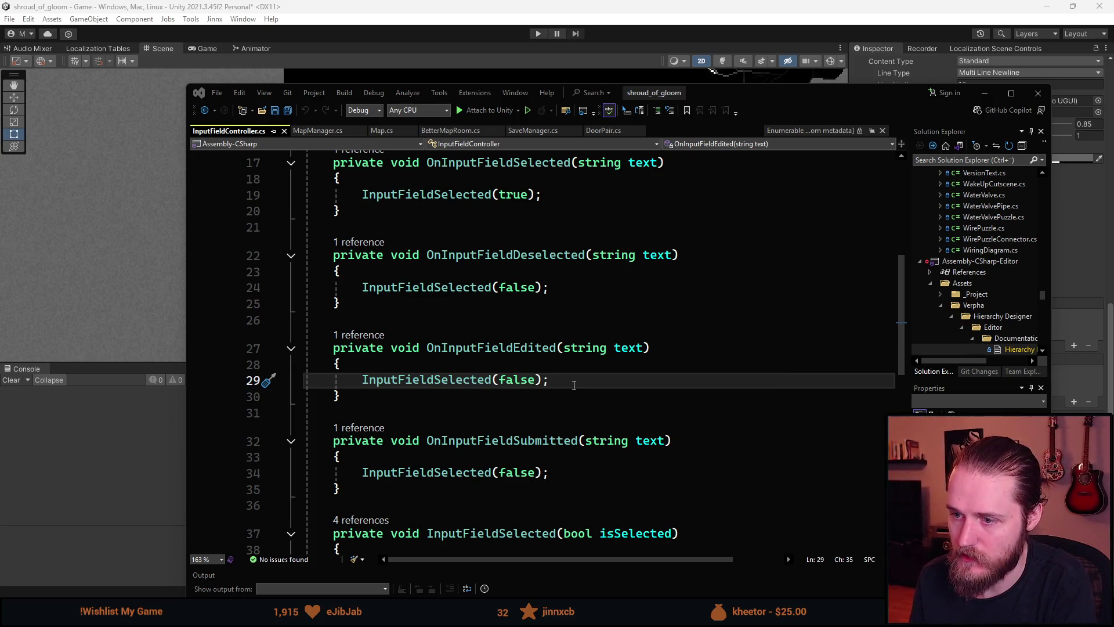
scroll(574, 380, "up", 5)
scroll(675, 327, "down", 5)
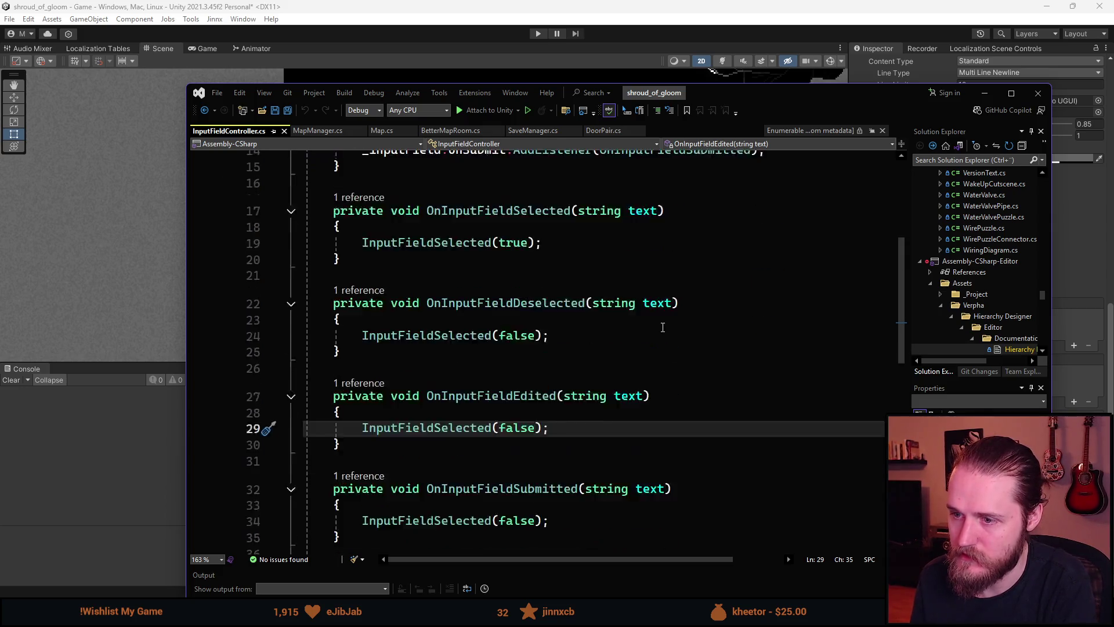
key("Return")
type("dbl")
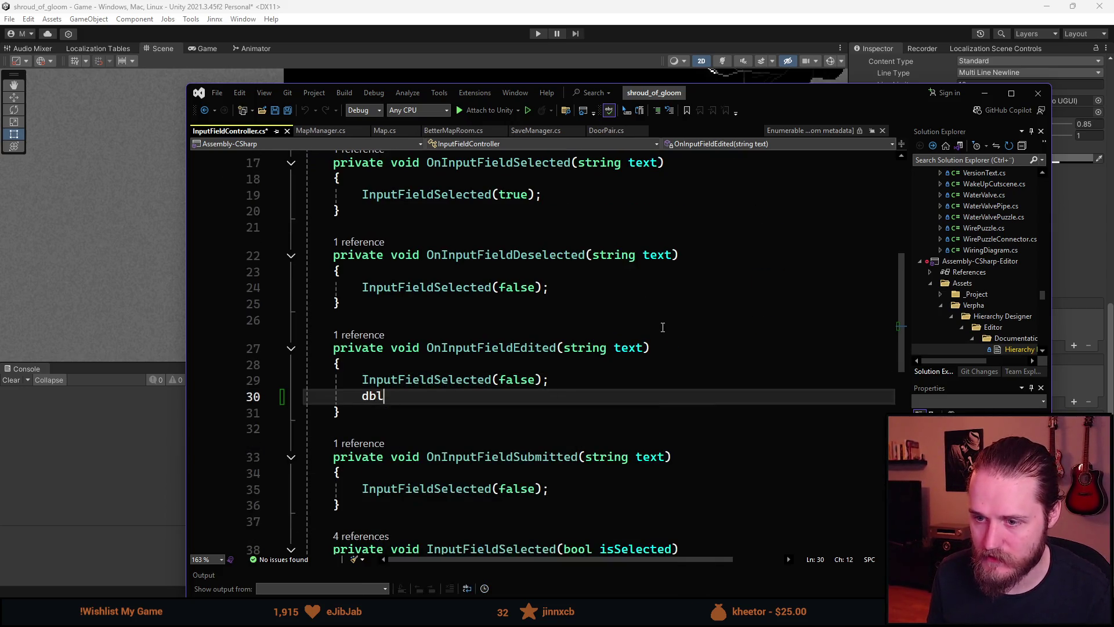
key("Tab")
key("Tab")
type("END")
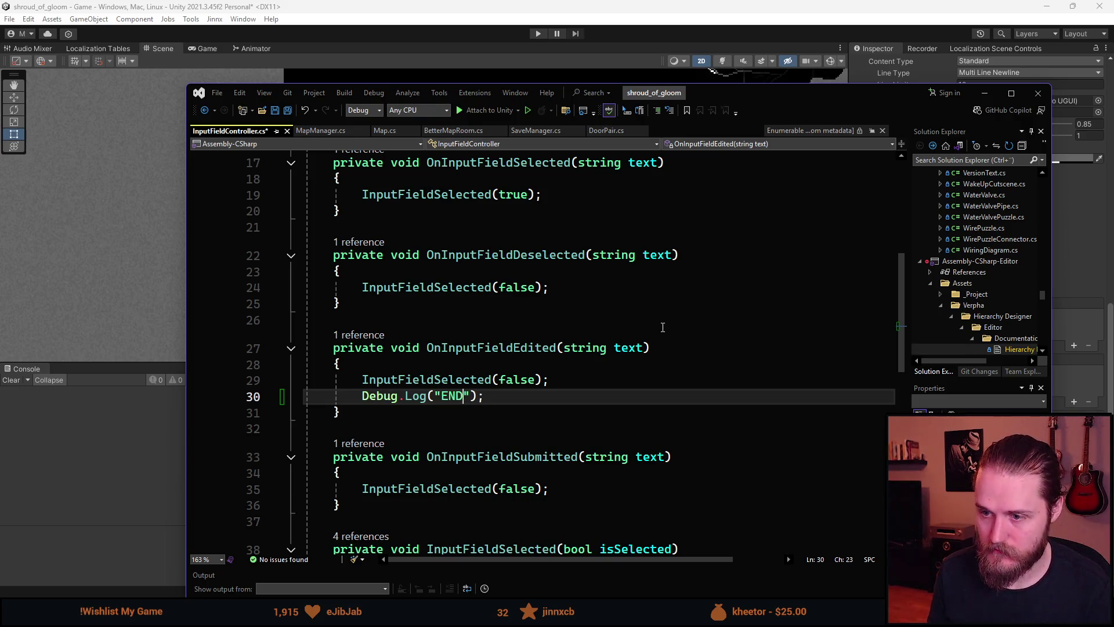
- Save the script and start Play mode in Unity
key("ctrl+s")
key("super+Down")
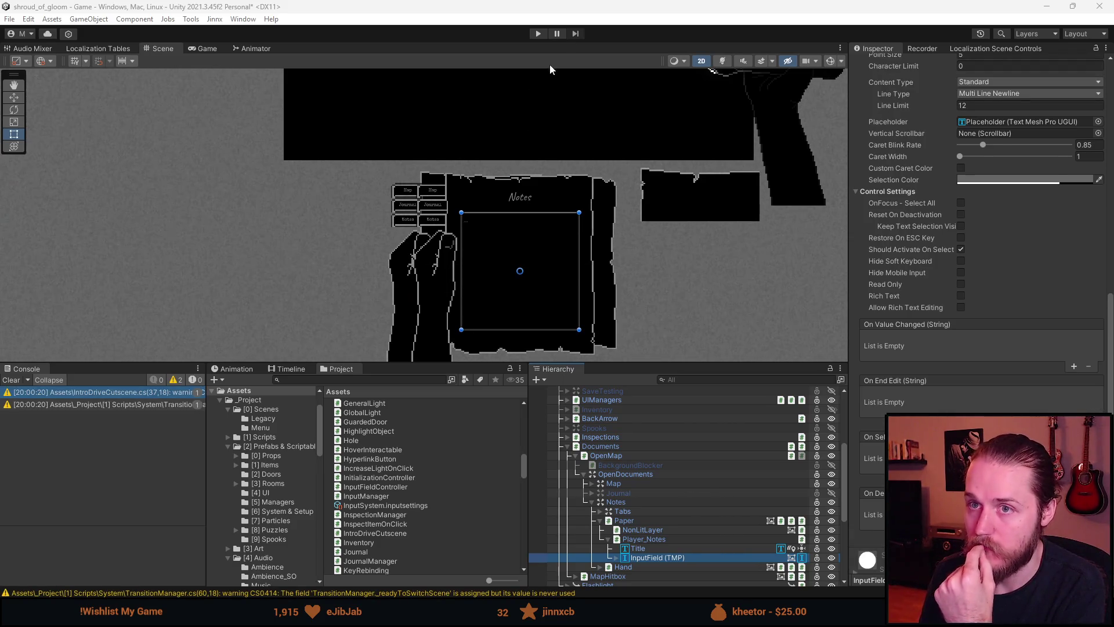
left_click(538, 34)
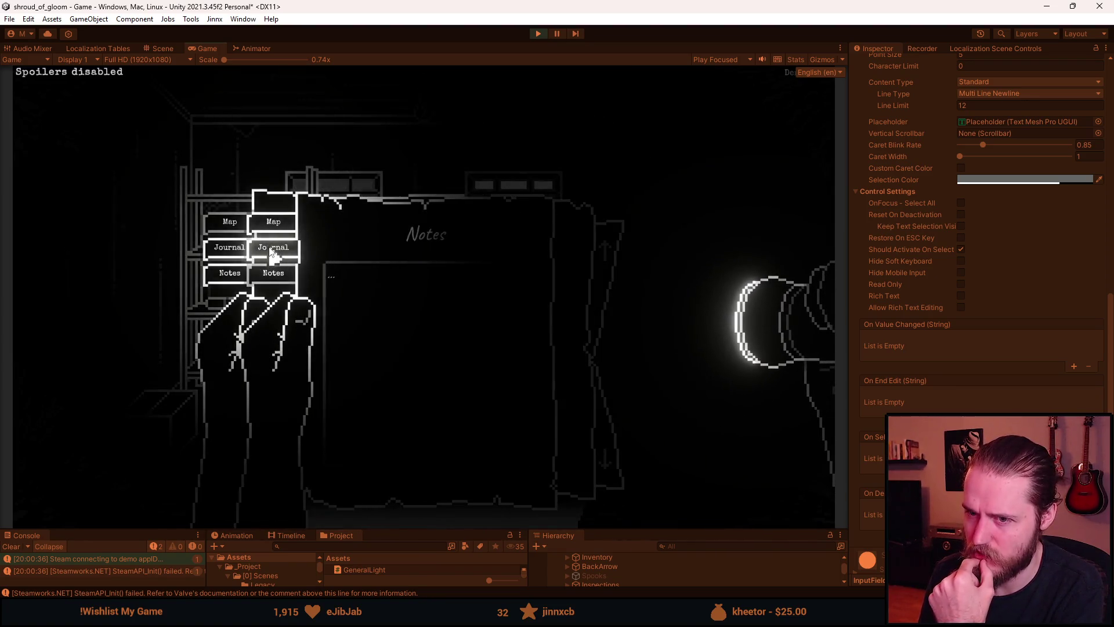
- Flip through the Journal and Notes pages, close the notebook, then enlarge and clear the Console
left_click(271, 251)
left_click(285, 273)
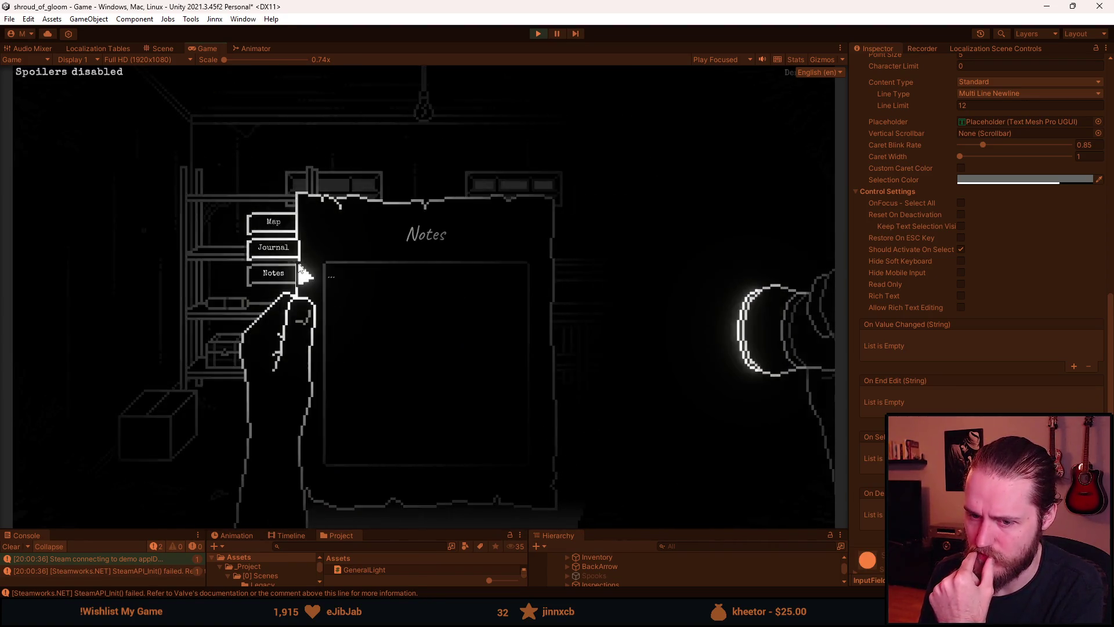
left_click(302, 272)
left_click_drag(87, 531, 87, 479)
left_click(11, 495)
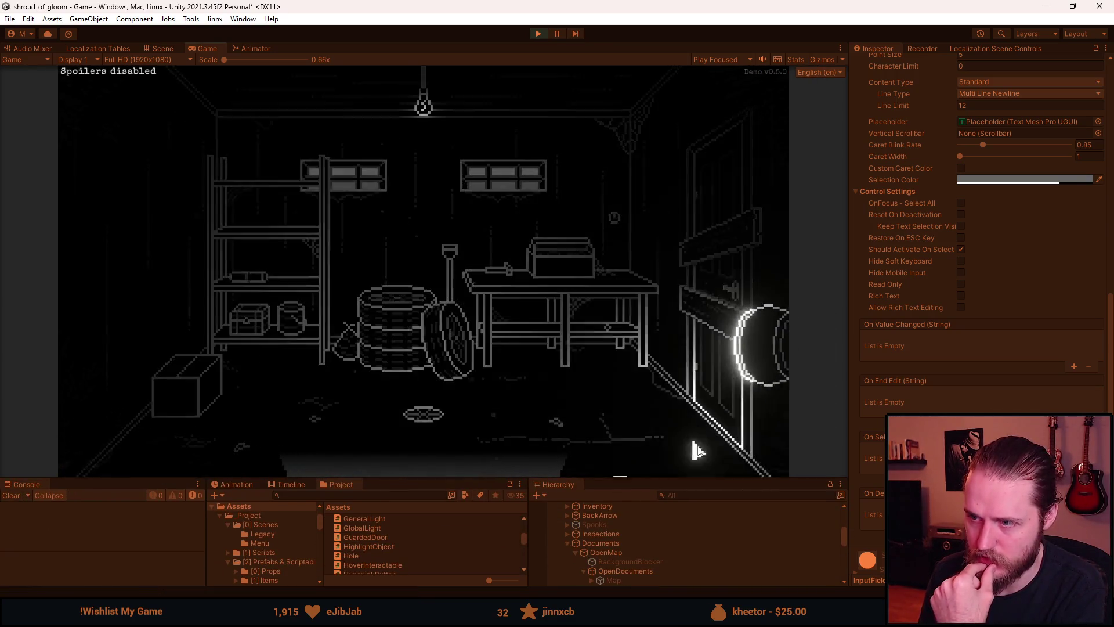
- Type into the Notes field, close and reopen the document, add 123, then view Journal
key("Tab")
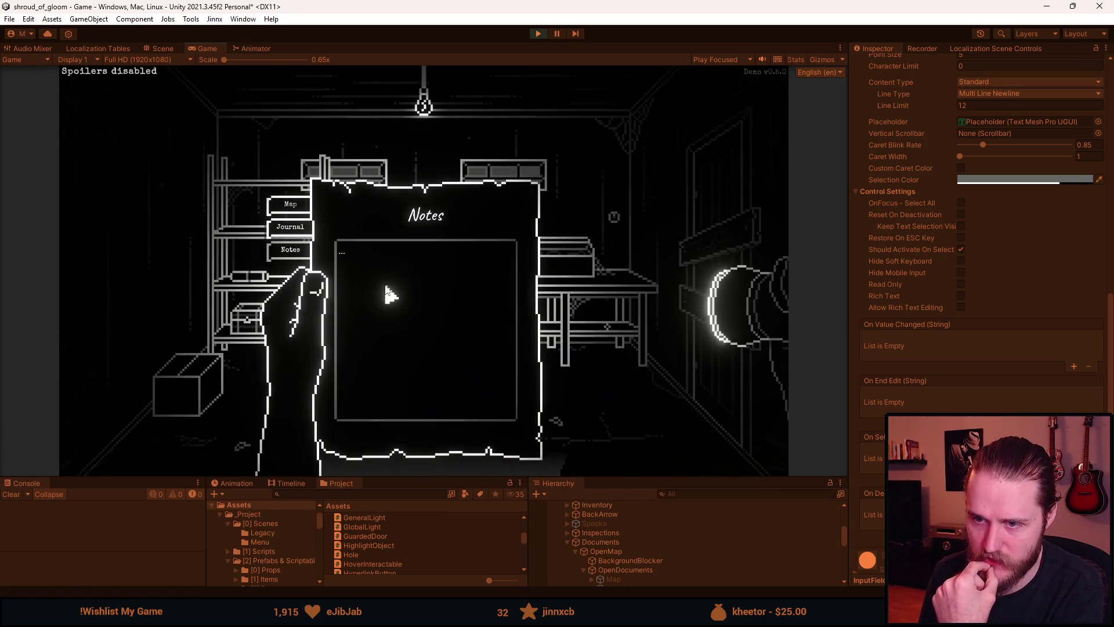
left_click(387, 285)
type("123")
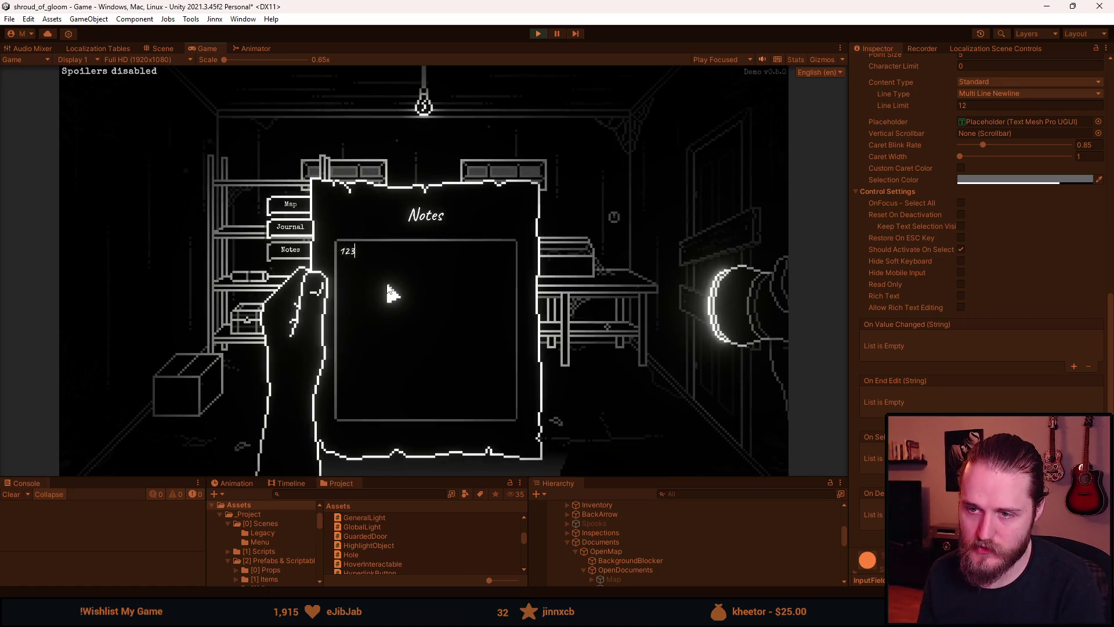
key("Return")
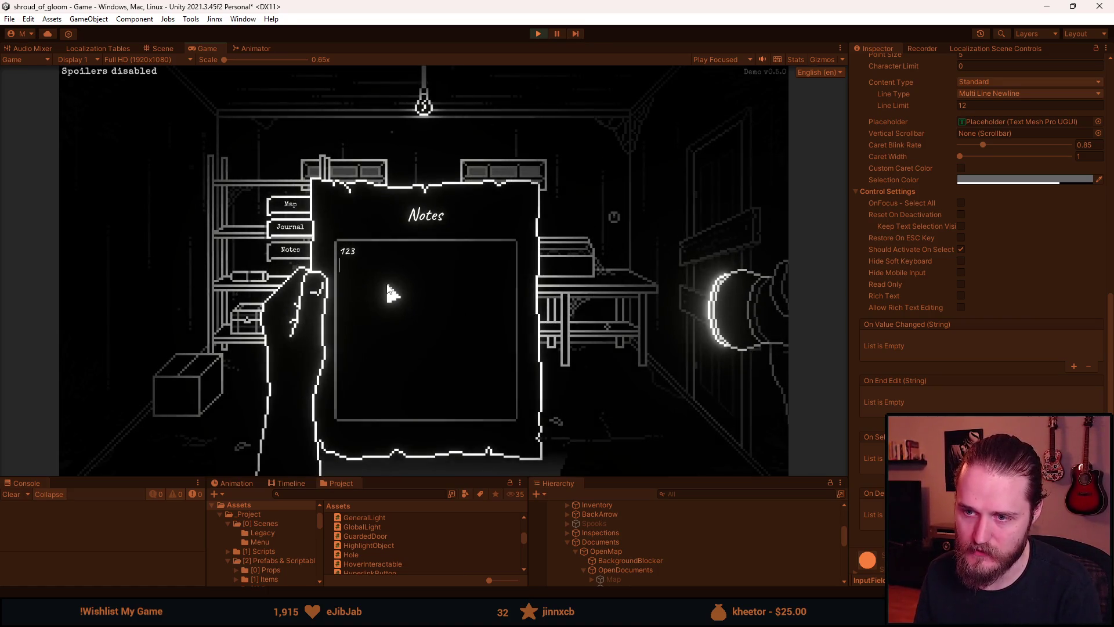
key("BackSpace")
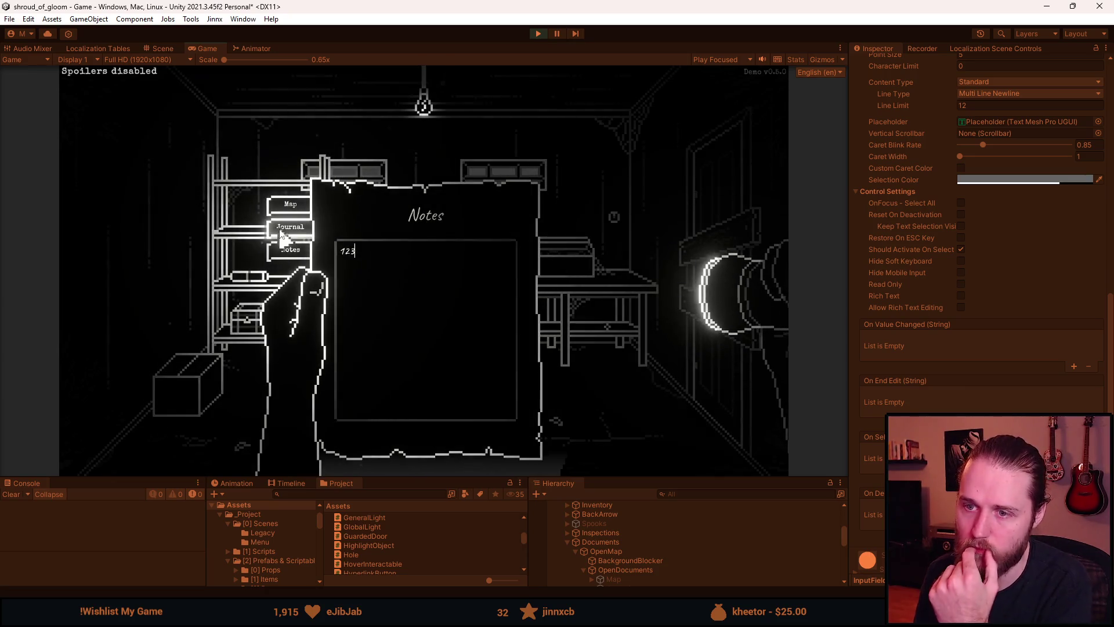
left_click(408, 118)
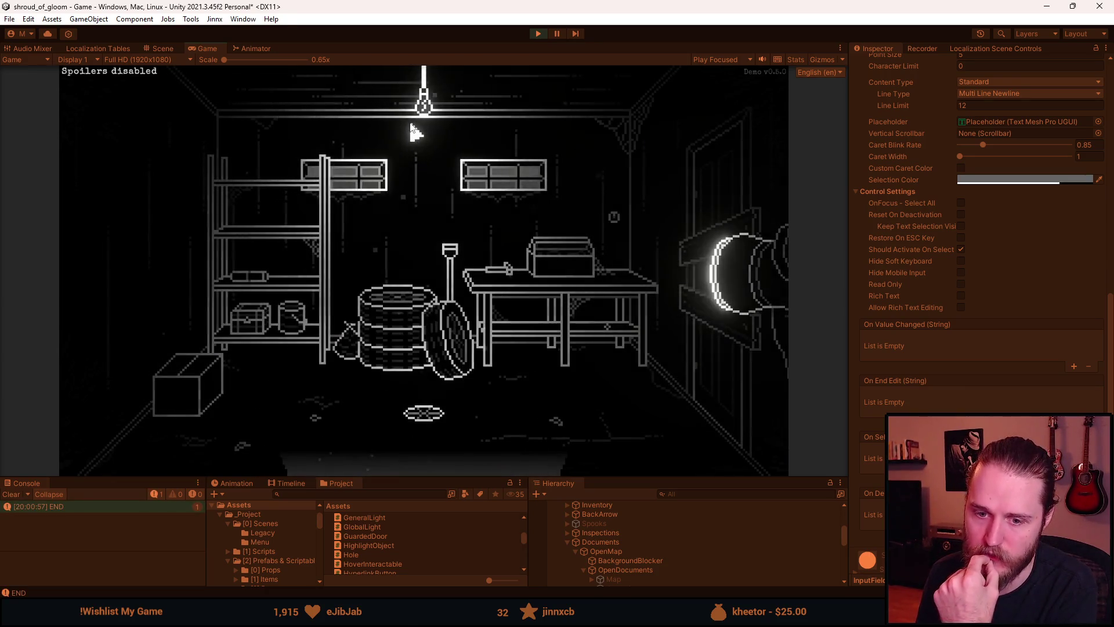
left_click(639, 426)
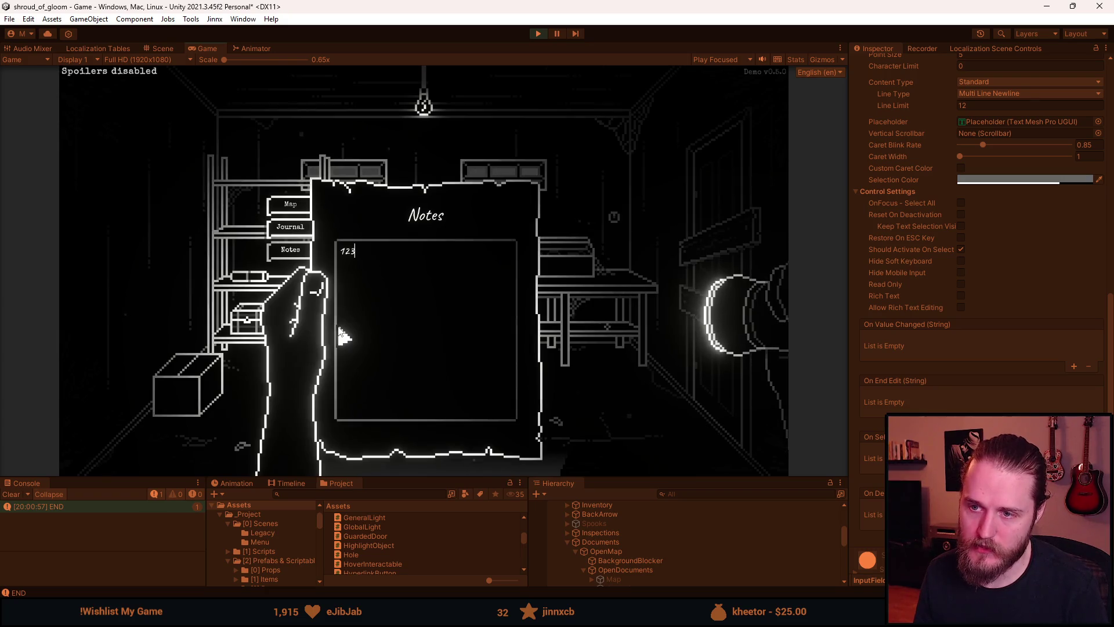
type("123")
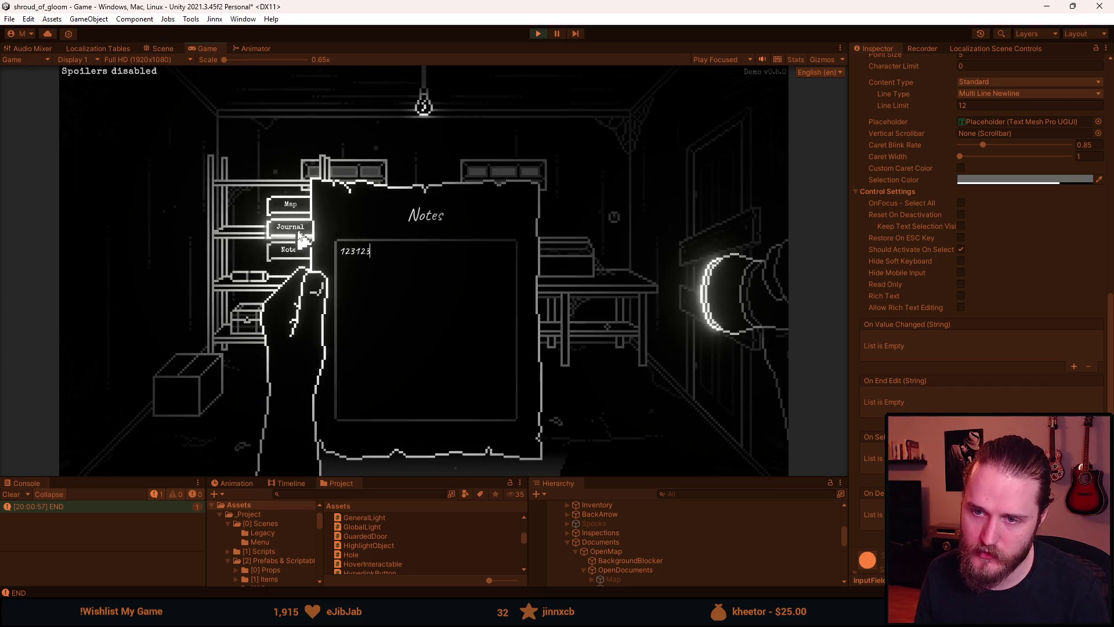
left_click(300, 234)
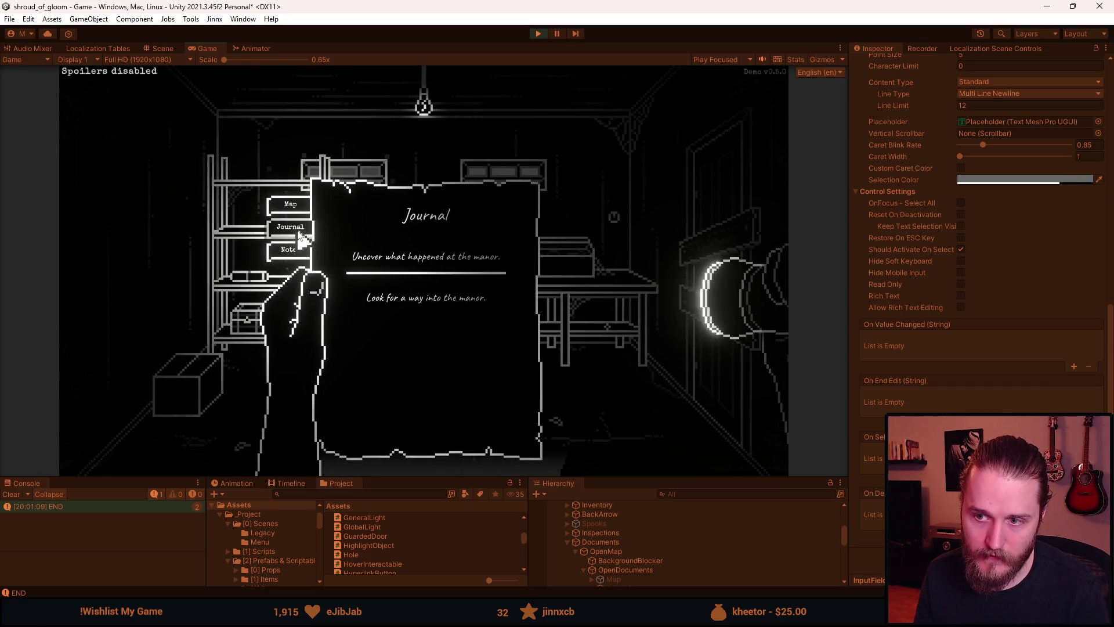
- Return to Notes, type 123, close and reopen the document, and add another 123
left_click(291, 250)
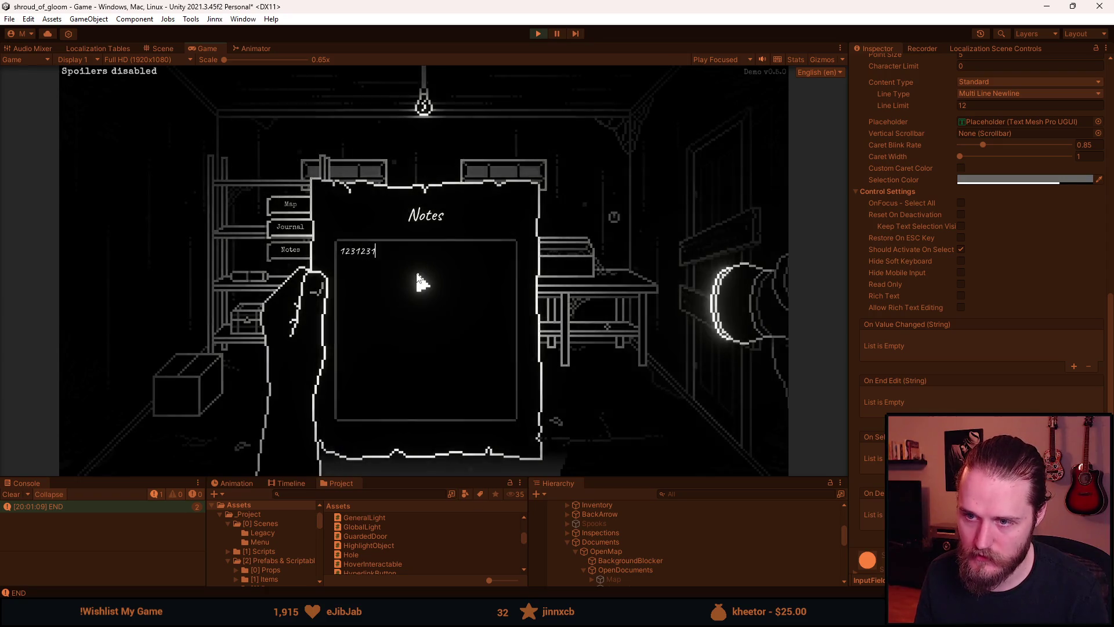
type("123")
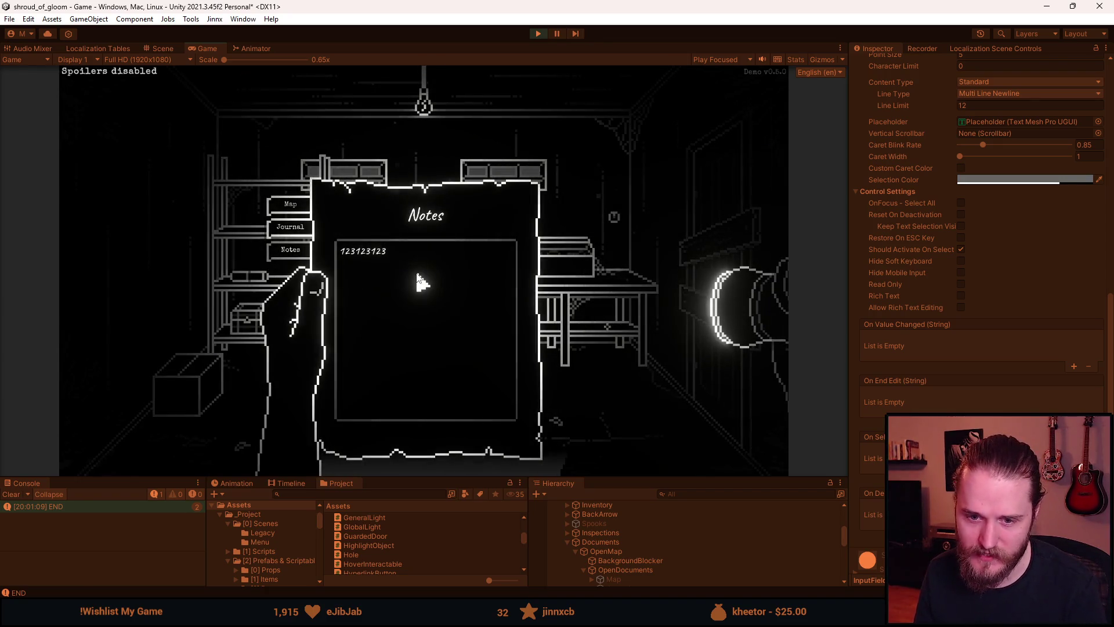
key("Escape")
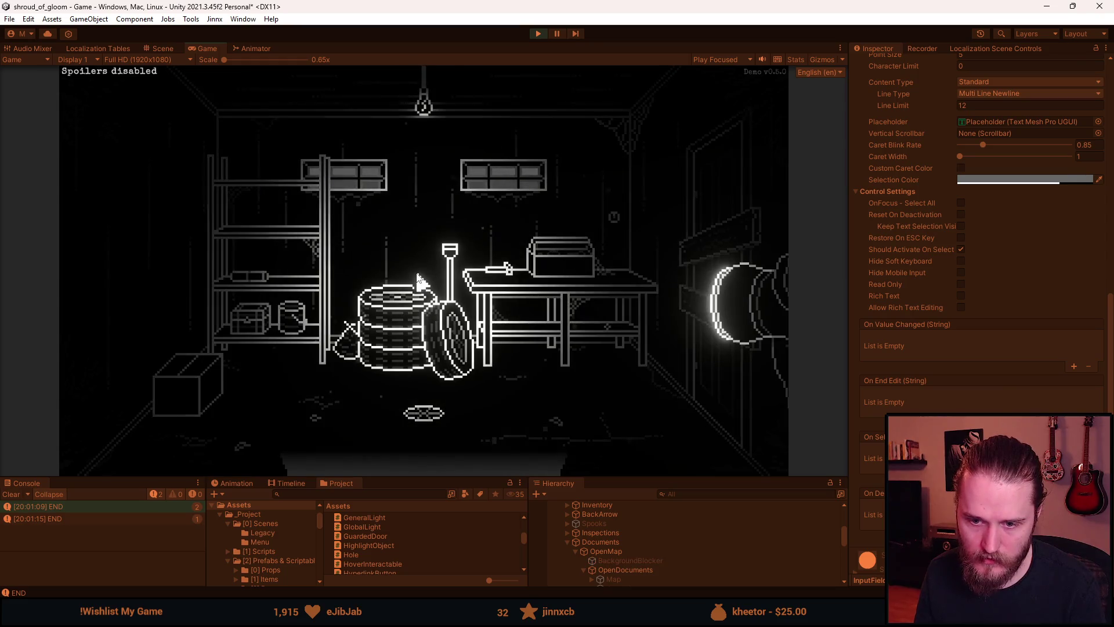
left_click(414, 458)
left_click(410, 268)
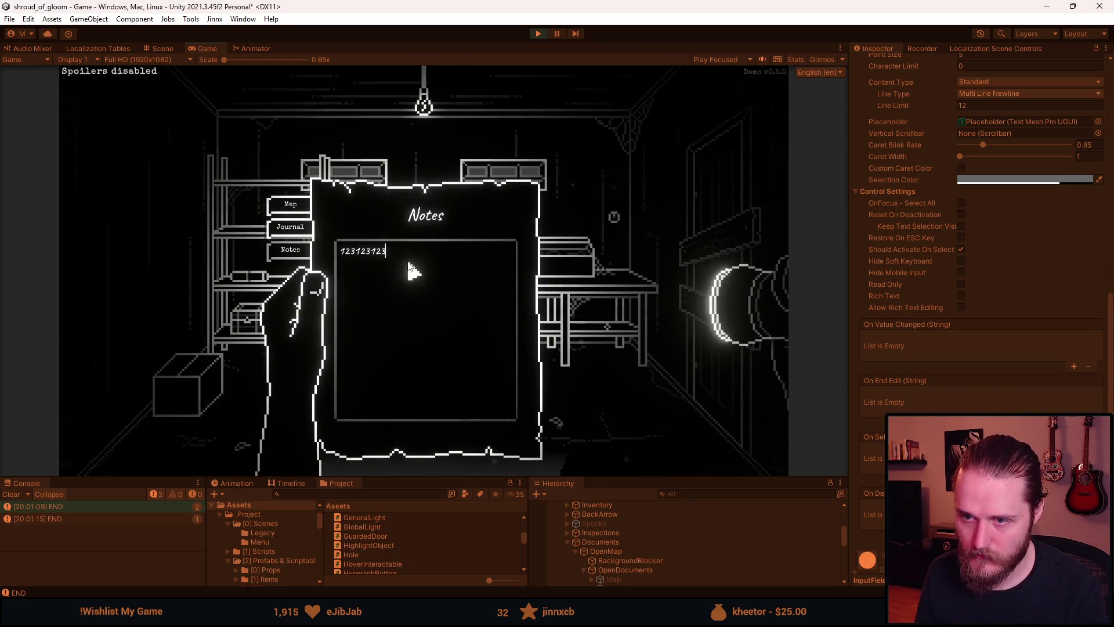
type("123")
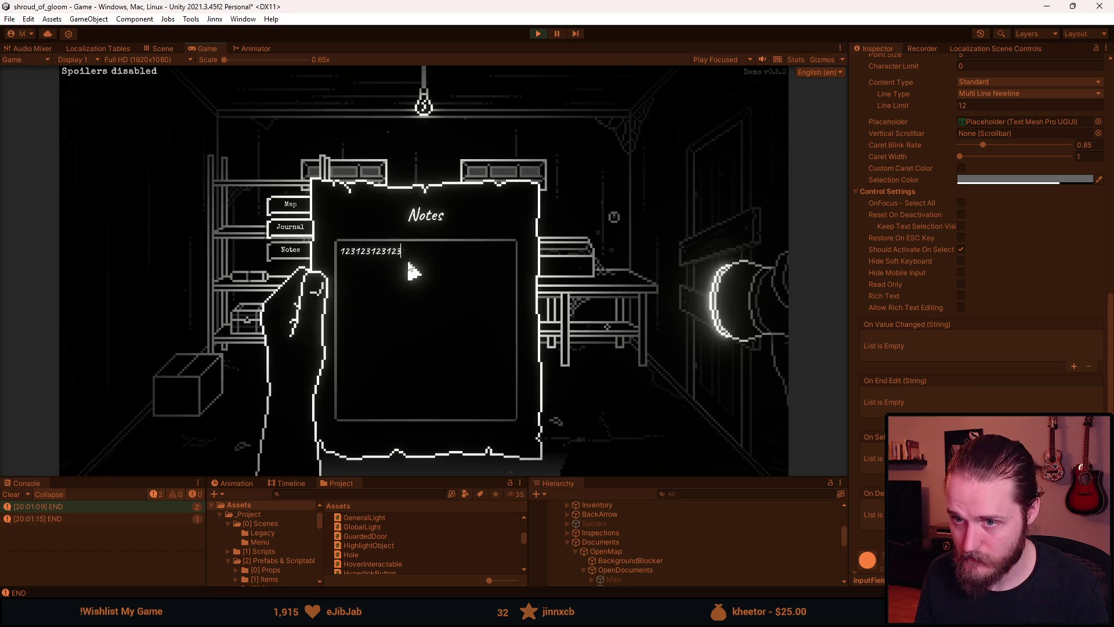
left_click(772, 301)
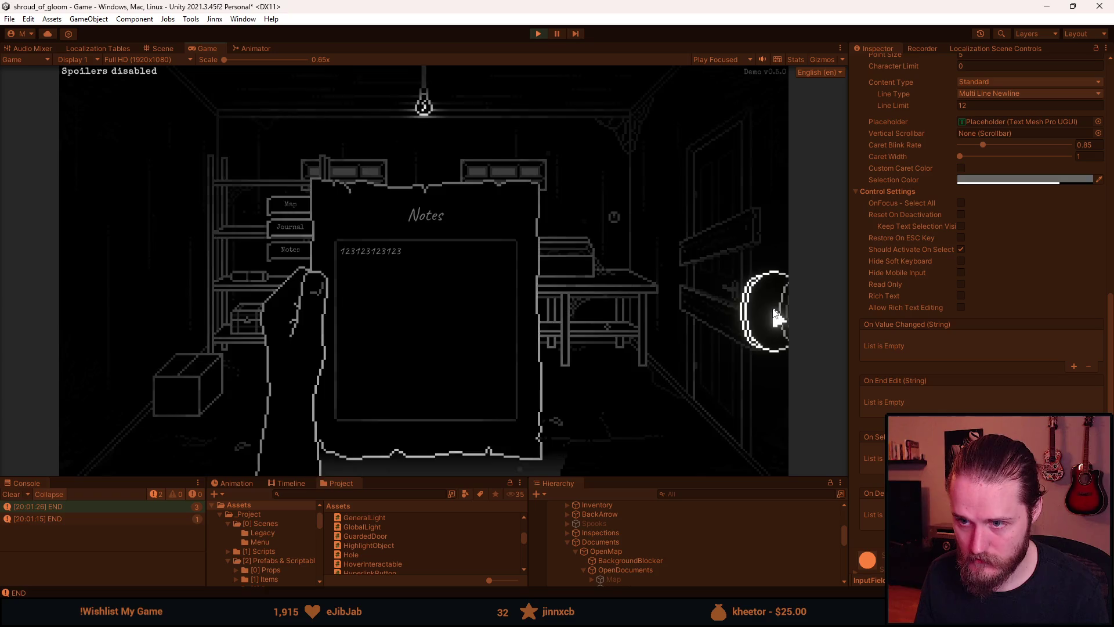
- Append asdasdasd, switch to Map and back, then append asdasd
left_click(434, 271)
type("ad")
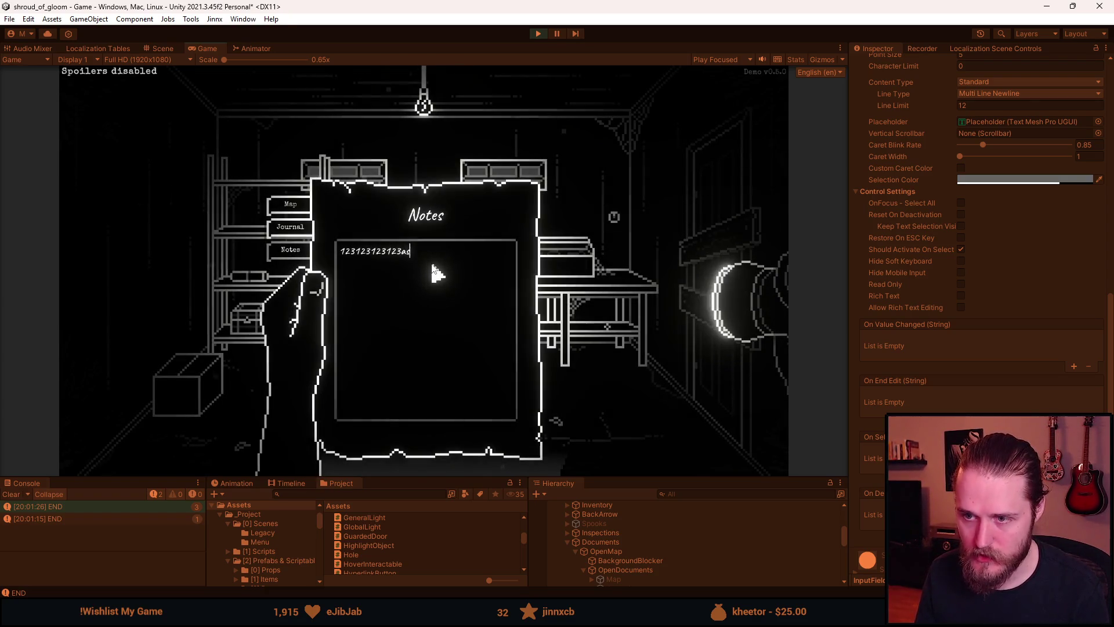
type("asdasdasd")
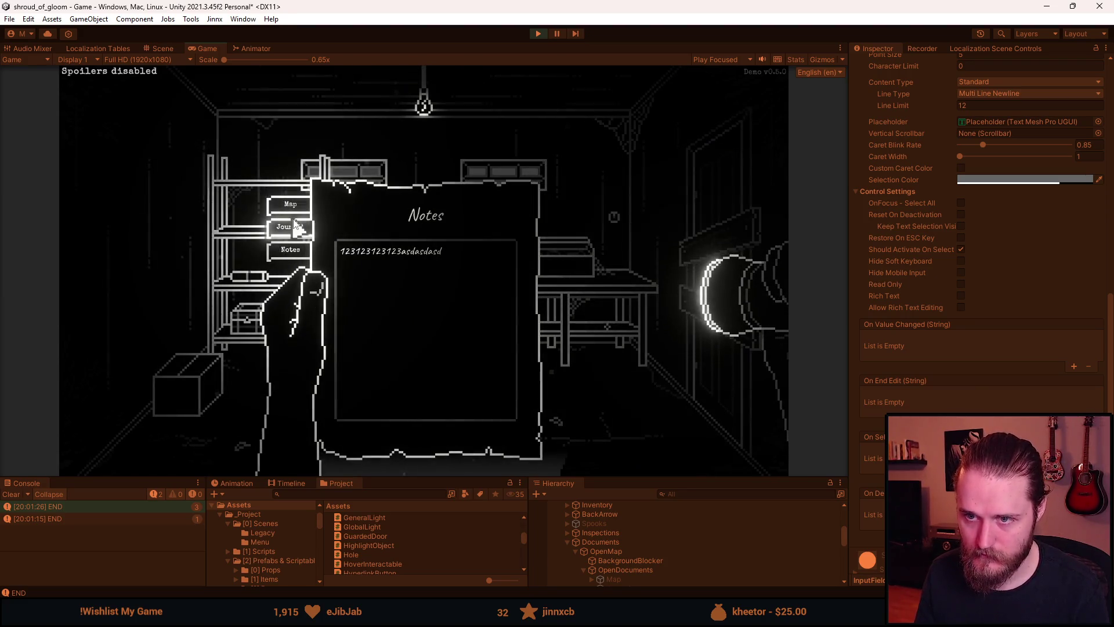
left_click(289, 207)
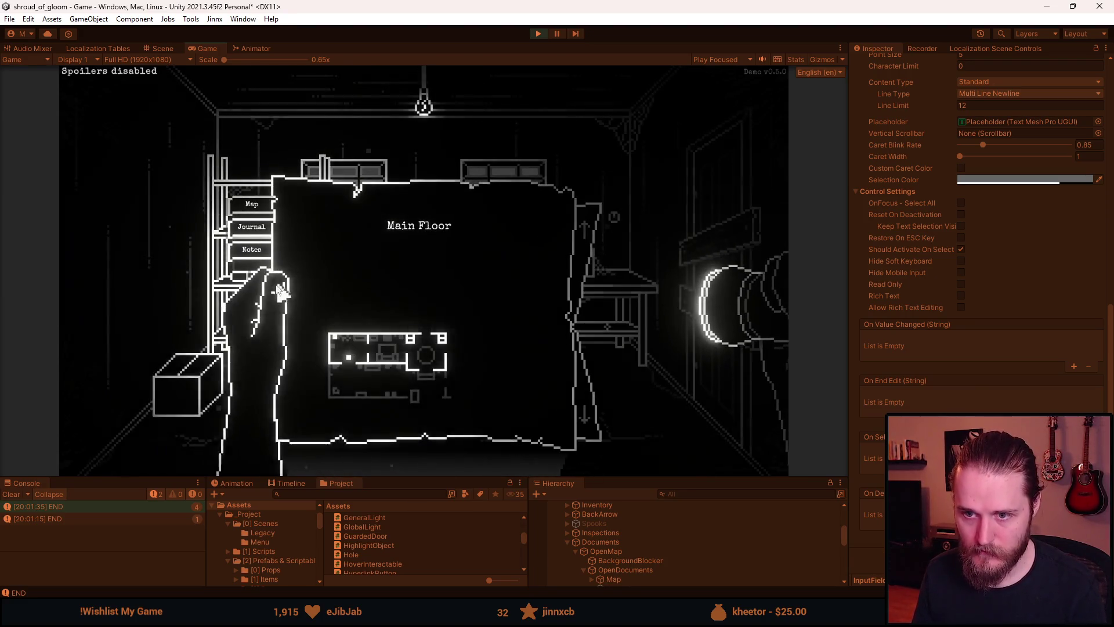
left_click(251, 249)
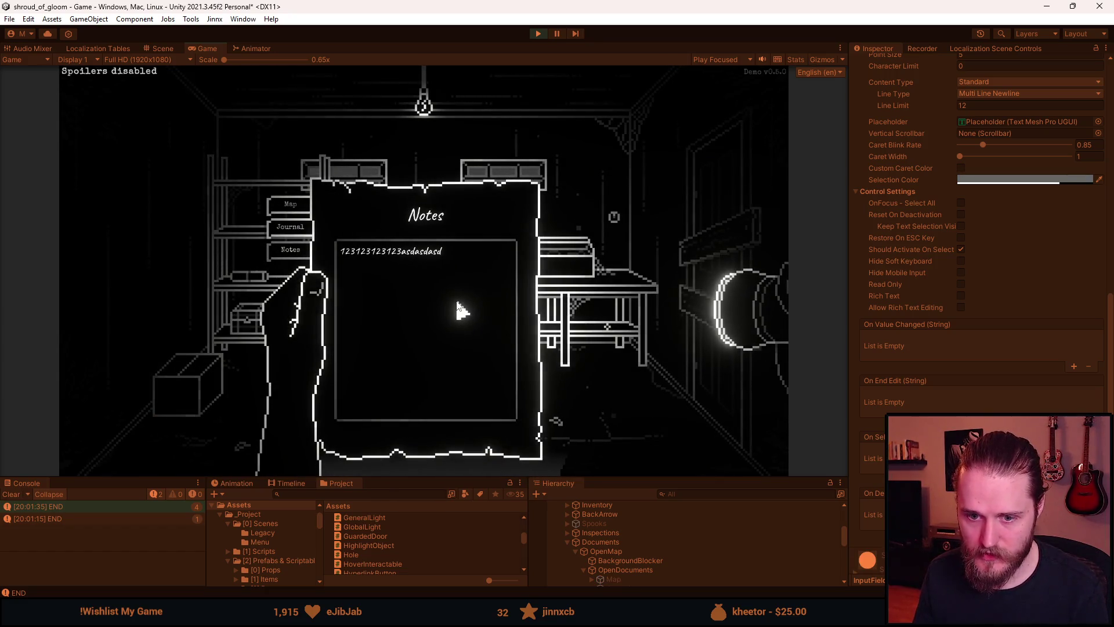
left_click(453, 248)
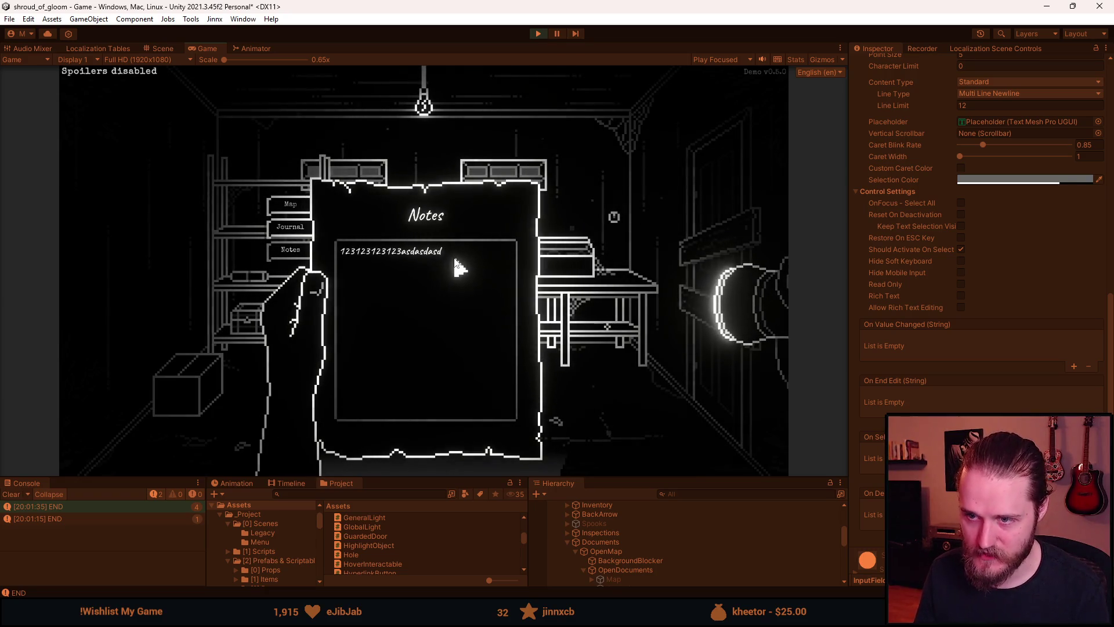
type("asdasd")
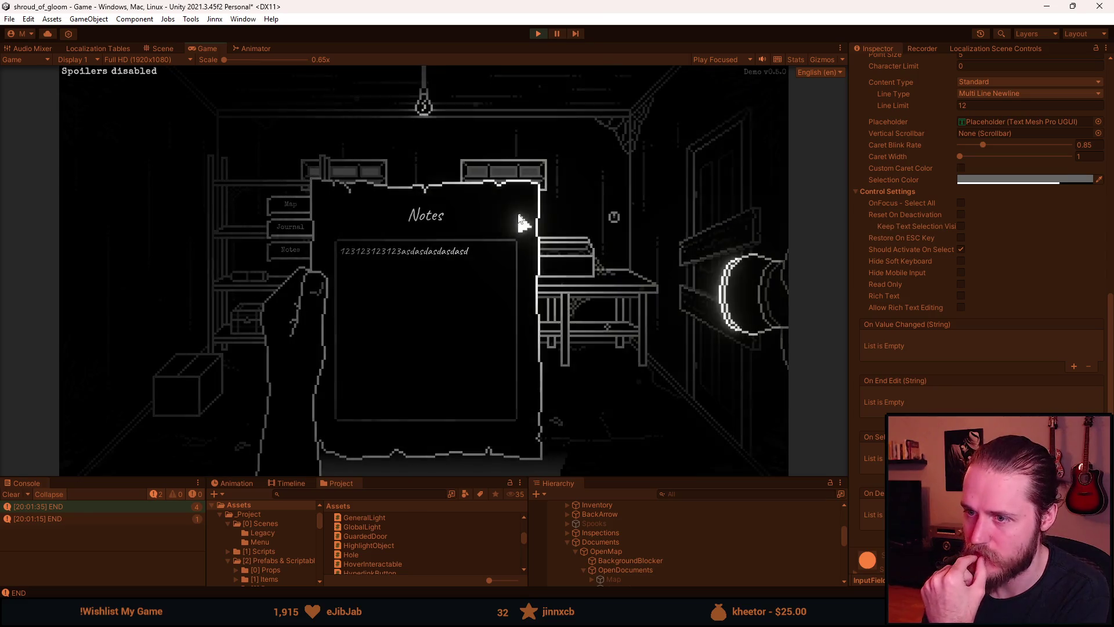
- Close the Notes document and stop playtesting
key("Escape")
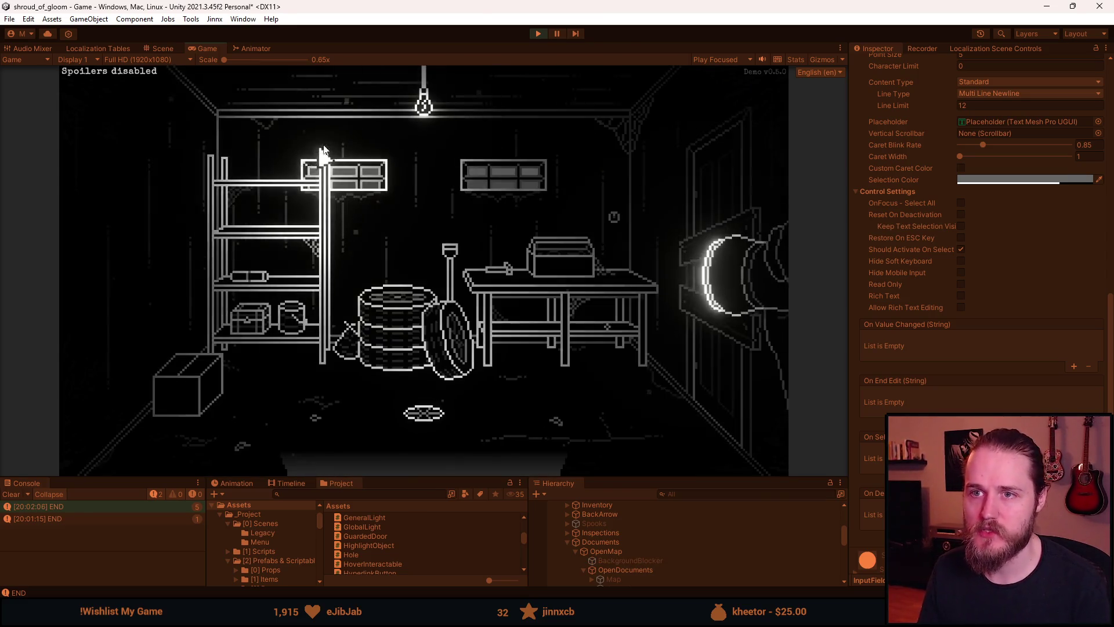
key("Escape")
left_click(542, 31)
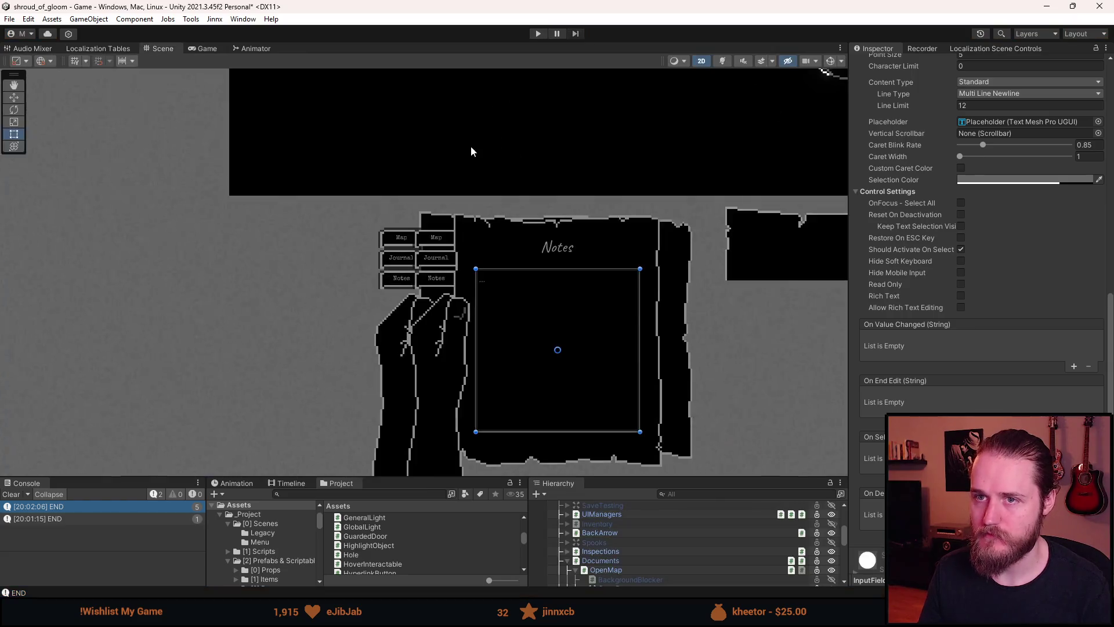
- Create and attach a new PlayerNotes script component to Player_Notes
left_click_drag(667, 474, 661, 322)
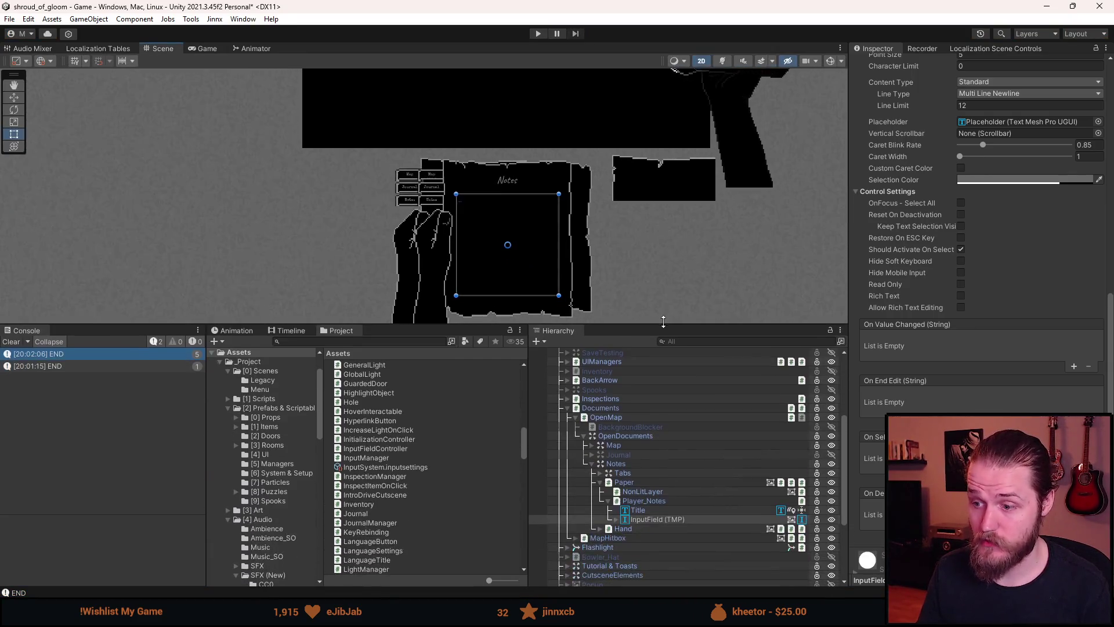
left_click(650, 503)
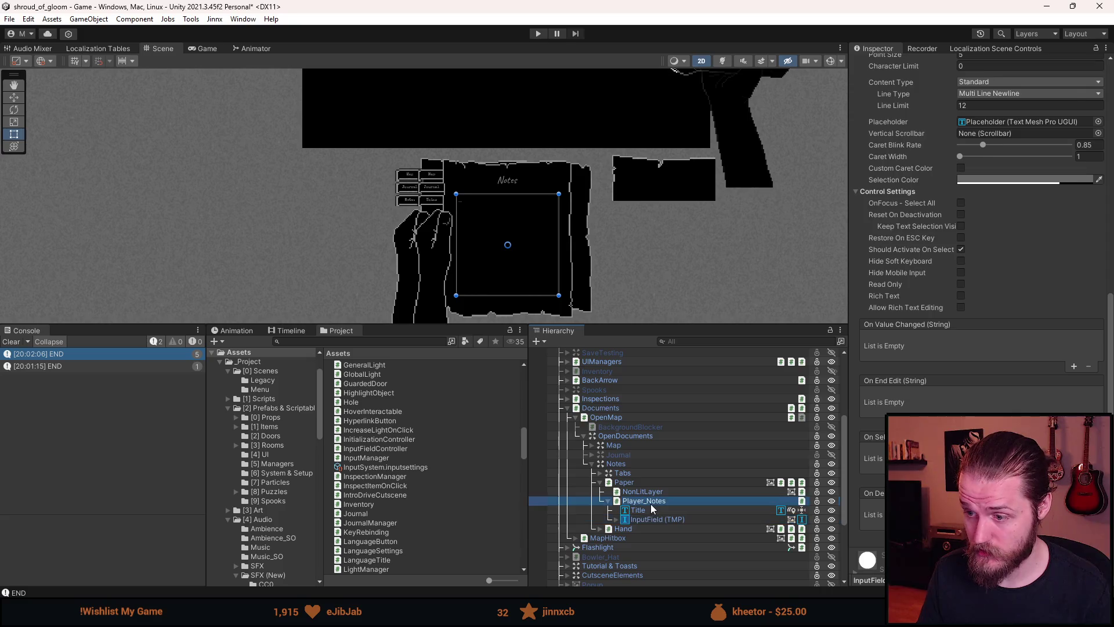
left_click(969, 261)
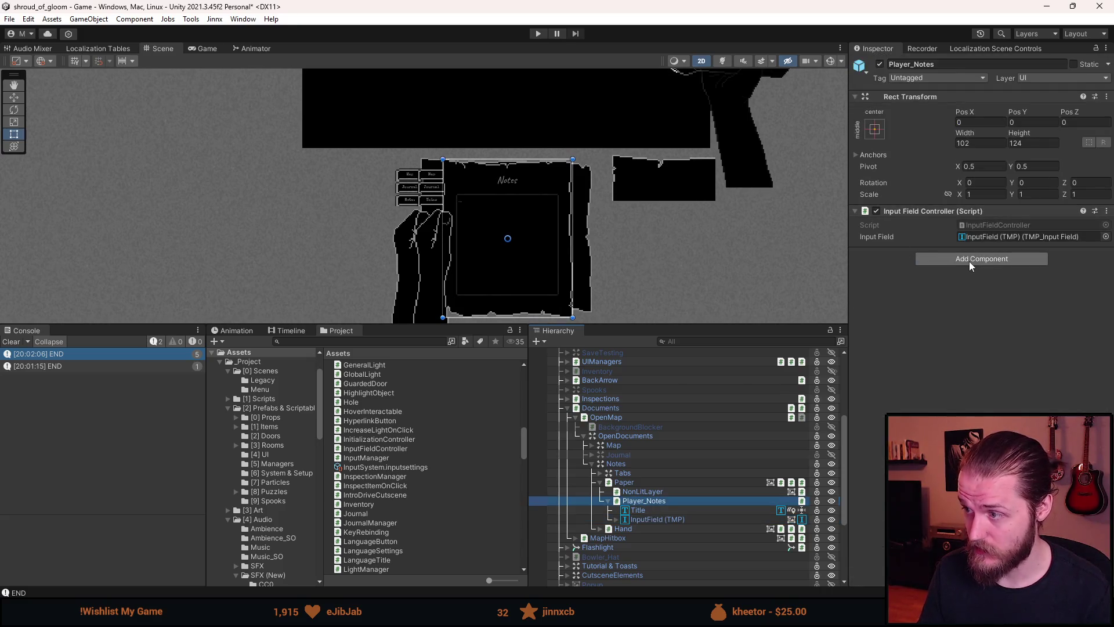
type("Note")
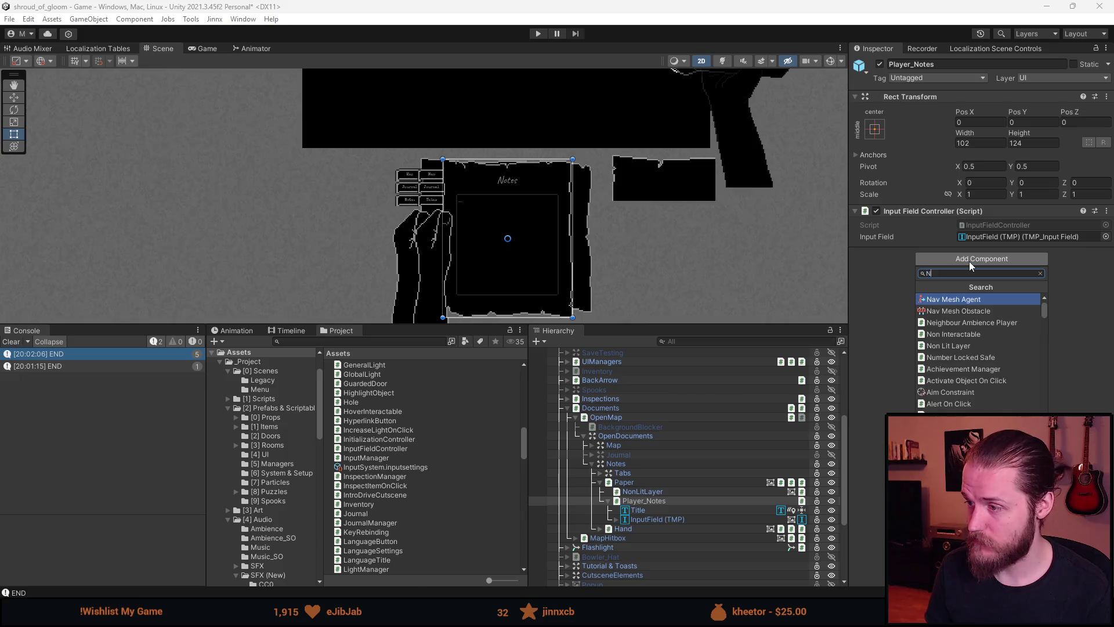
key("BackSpace")
key("BackSpace")
key("BackSpace")
type("PlayerNotes")
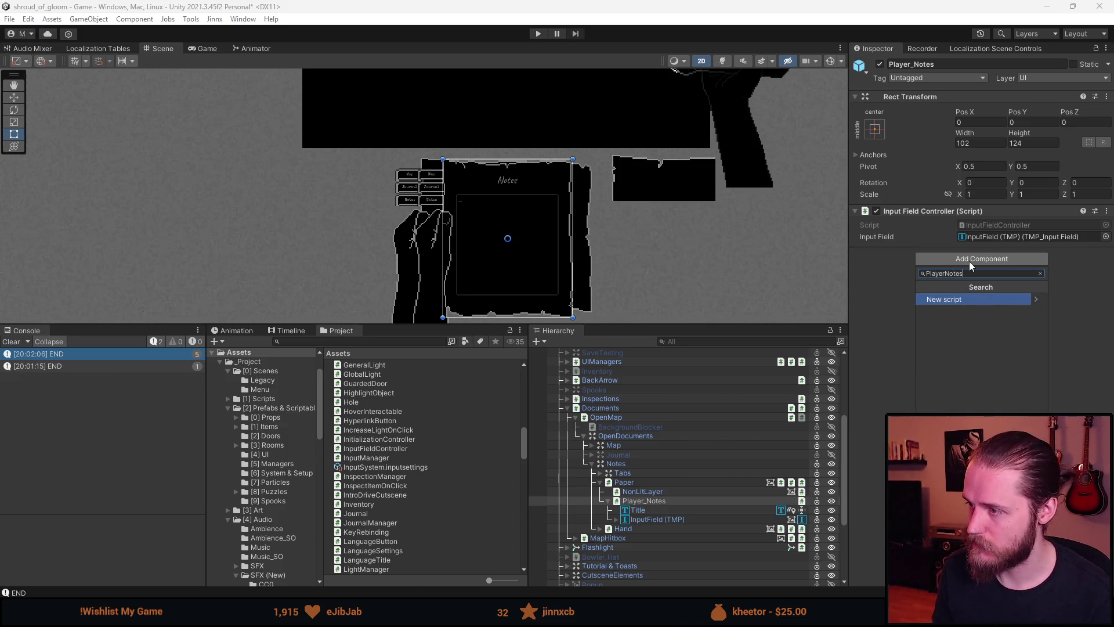
key("Return")
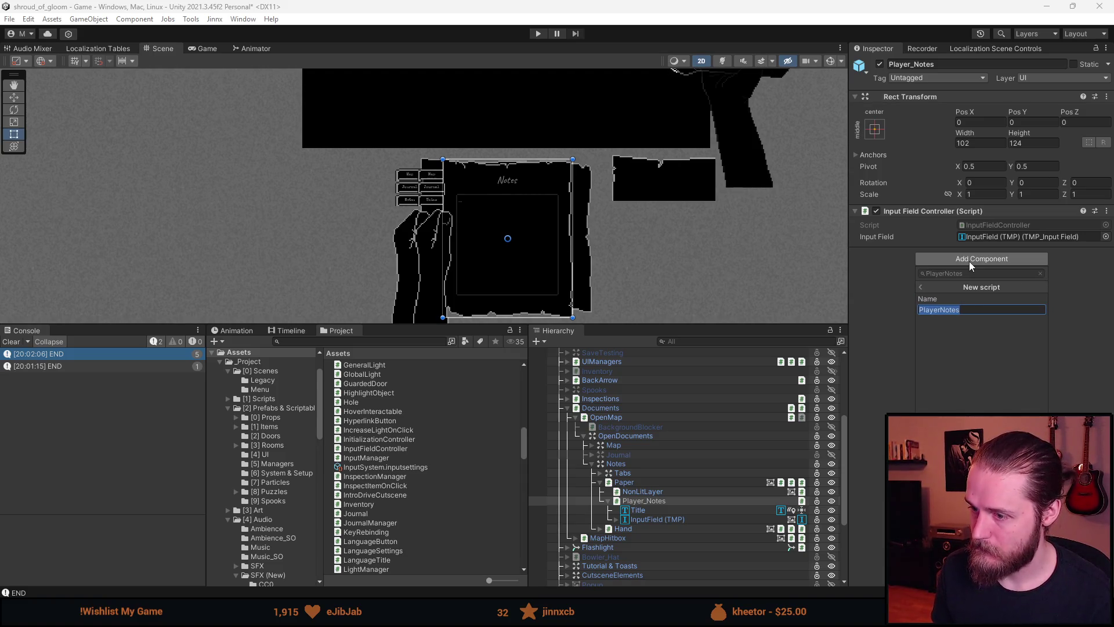
key("Return")
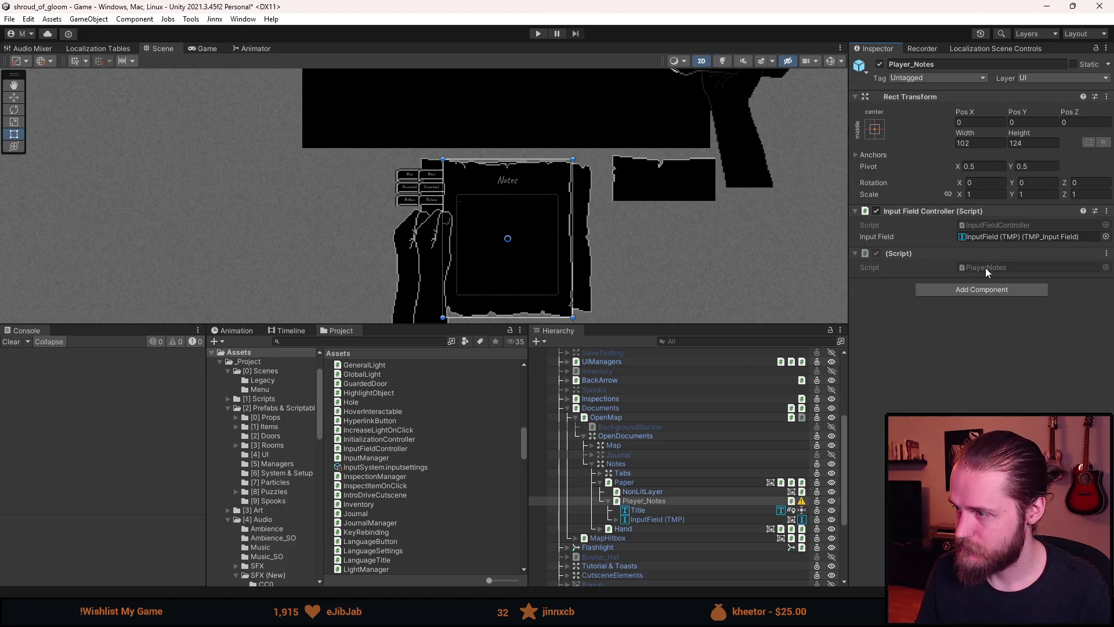
- Locate the PlayerNotes script in the project and open it for editing
left_click(985, 267)
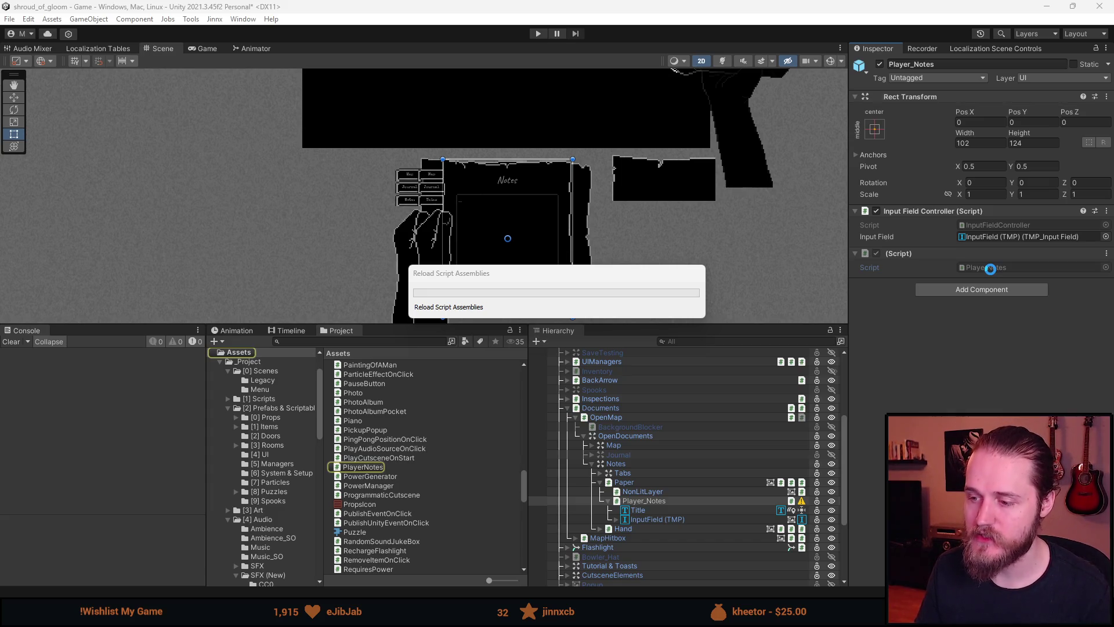
left_click(649, 519)
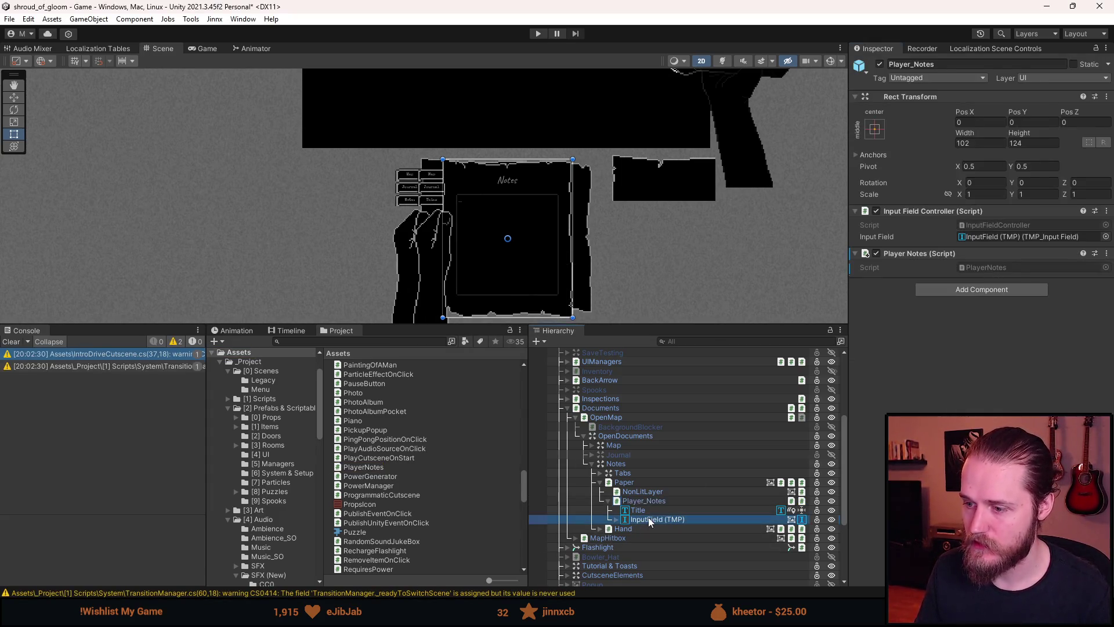
left_click(660, 511)
left_click(659, 502)
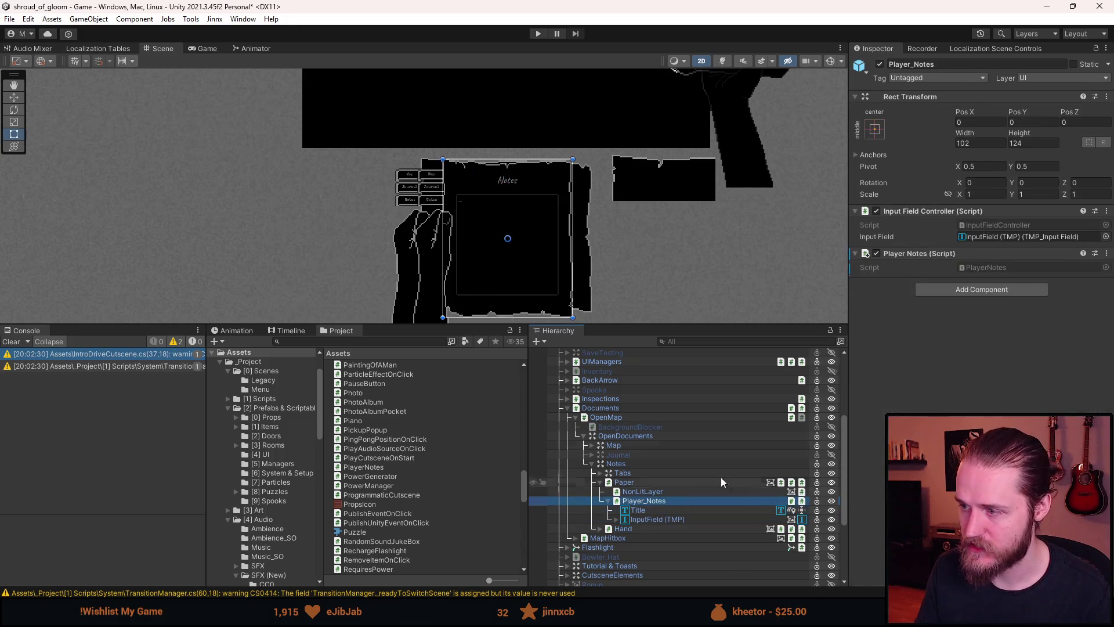
double_click(1008, 269)
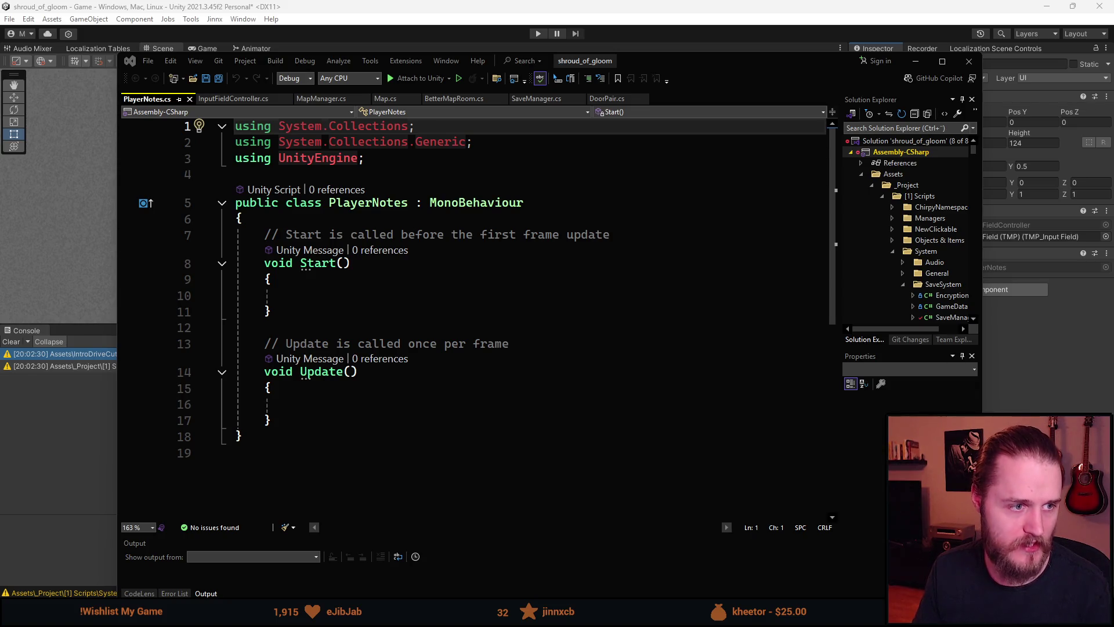
- Remove unused using directives and delete the Start and Update methods from PlayerNotes.cs
key("alt+Tab")
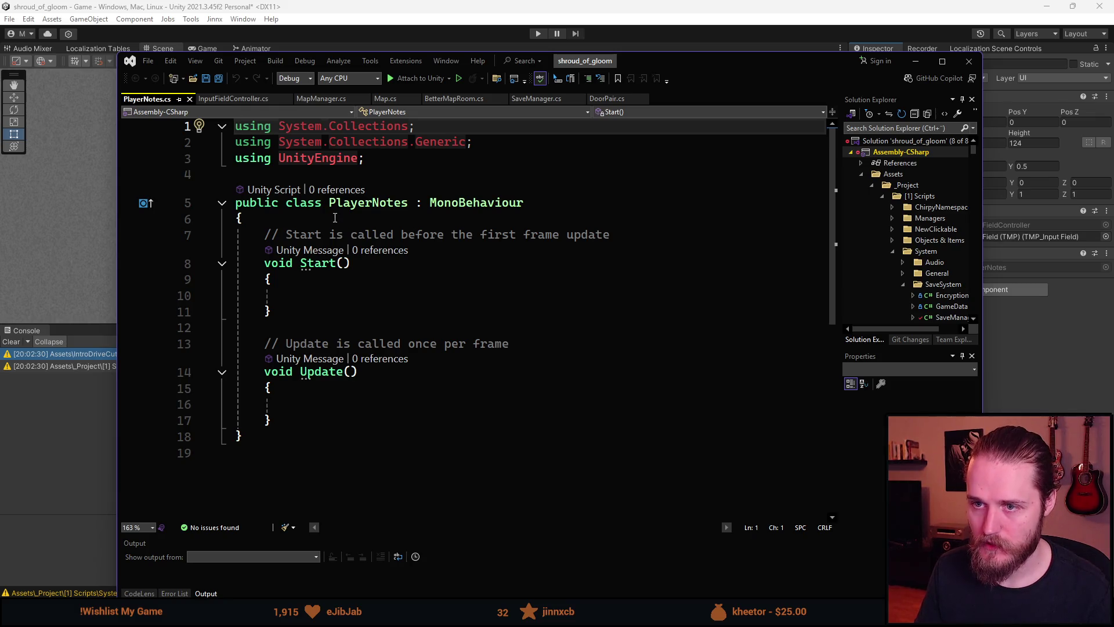
key("ctrl+t")
key("Escape")
key("ctrl+r")
key("ctrl+g")
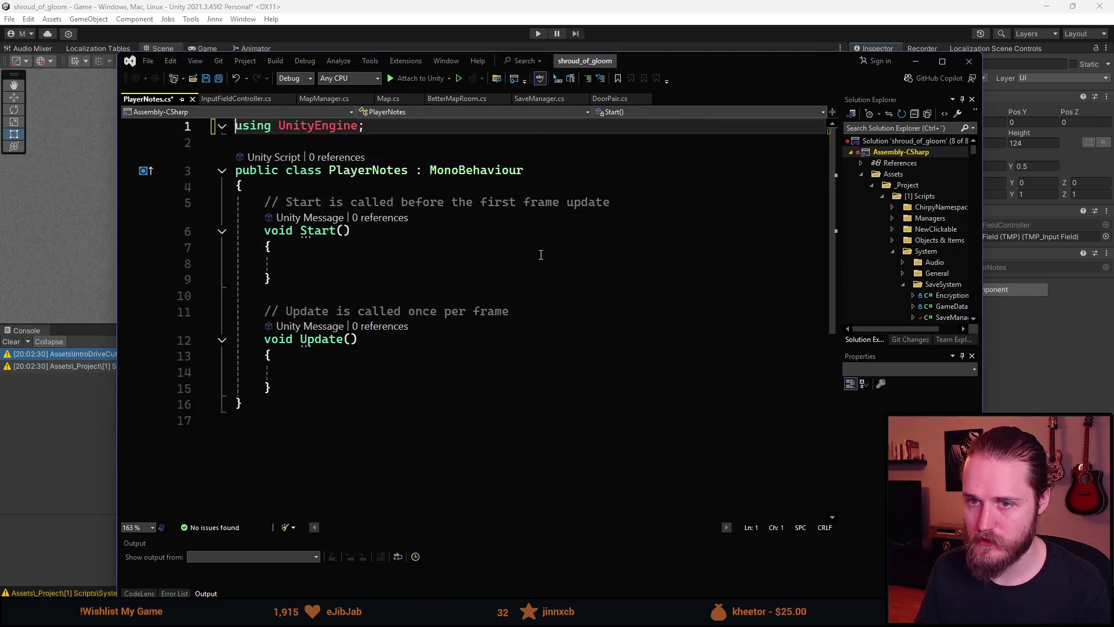
left_click(432, 290)
left_click_drag(278, 388, 264, 202)
key("Delete")
- Add an empty private Awake method and an empty public SaveNotes method
type("private void Awak")
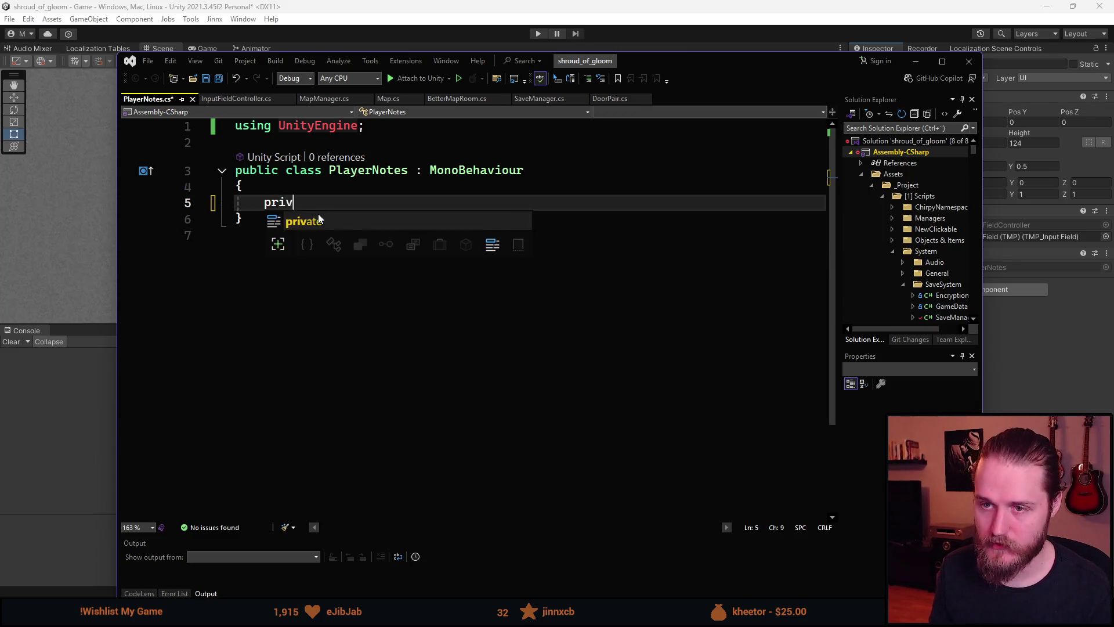
key("Tab")
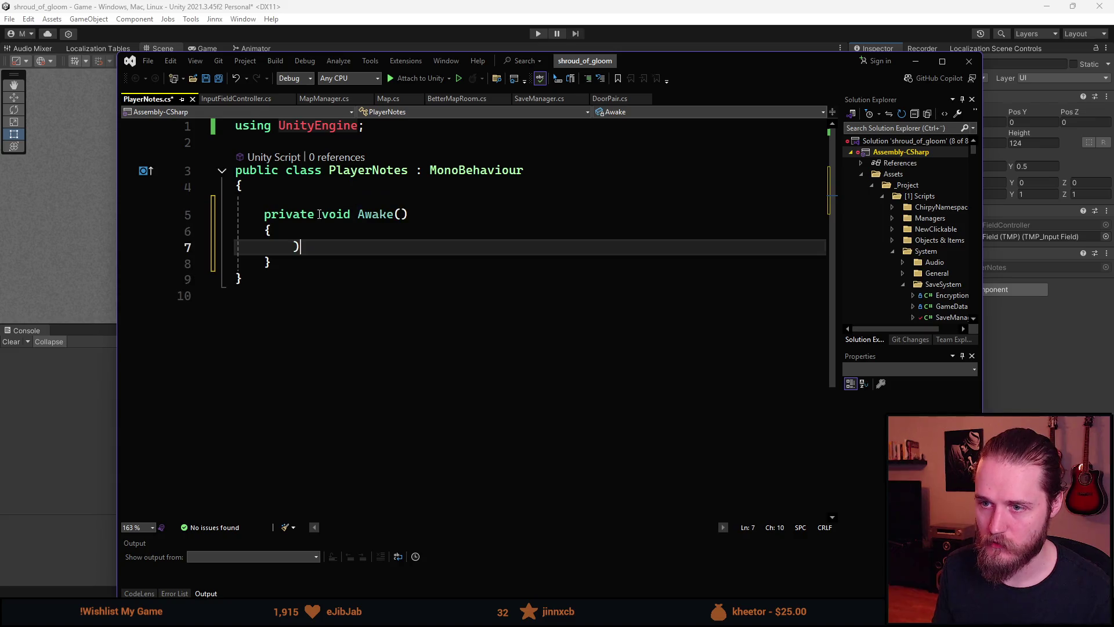
key("Down")
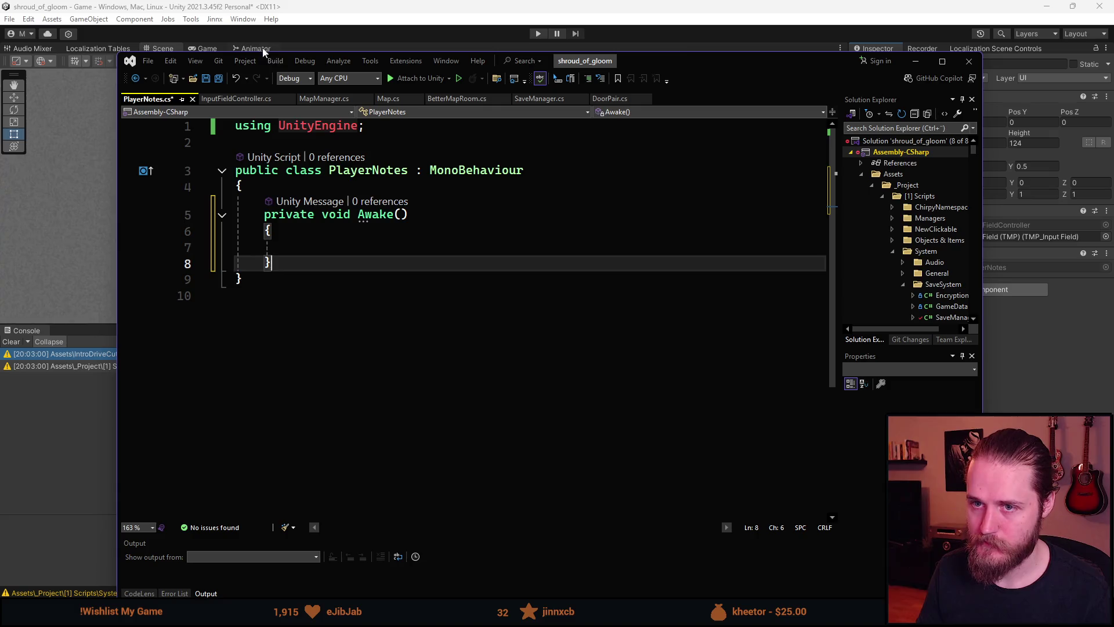
key("Return")
key("Return")
type("public void ")
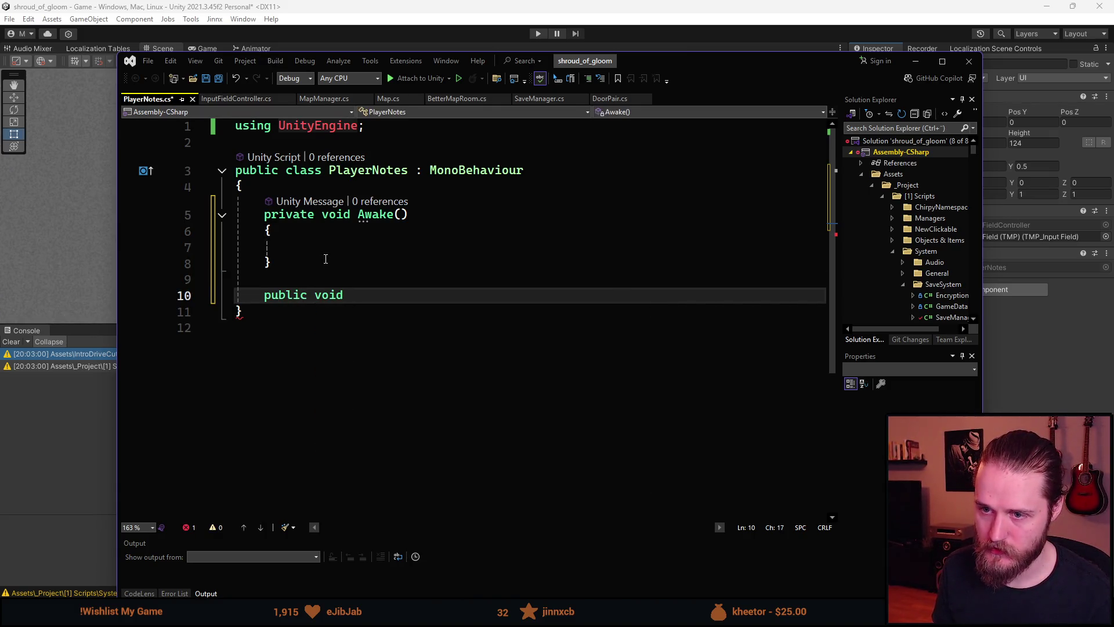
type("SaveNote")
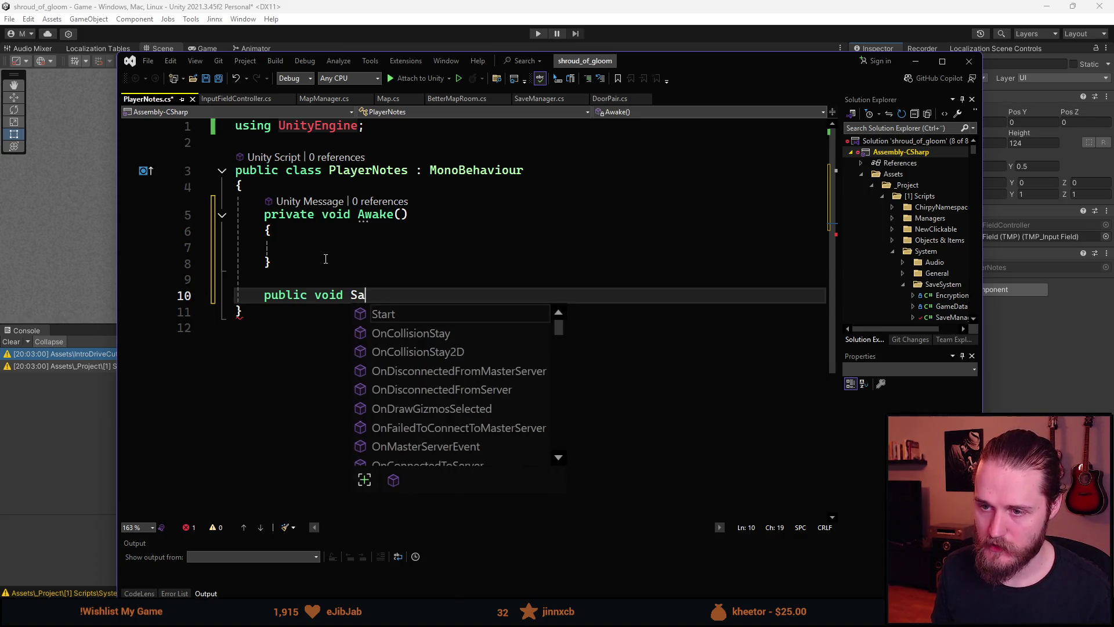
type("s(")
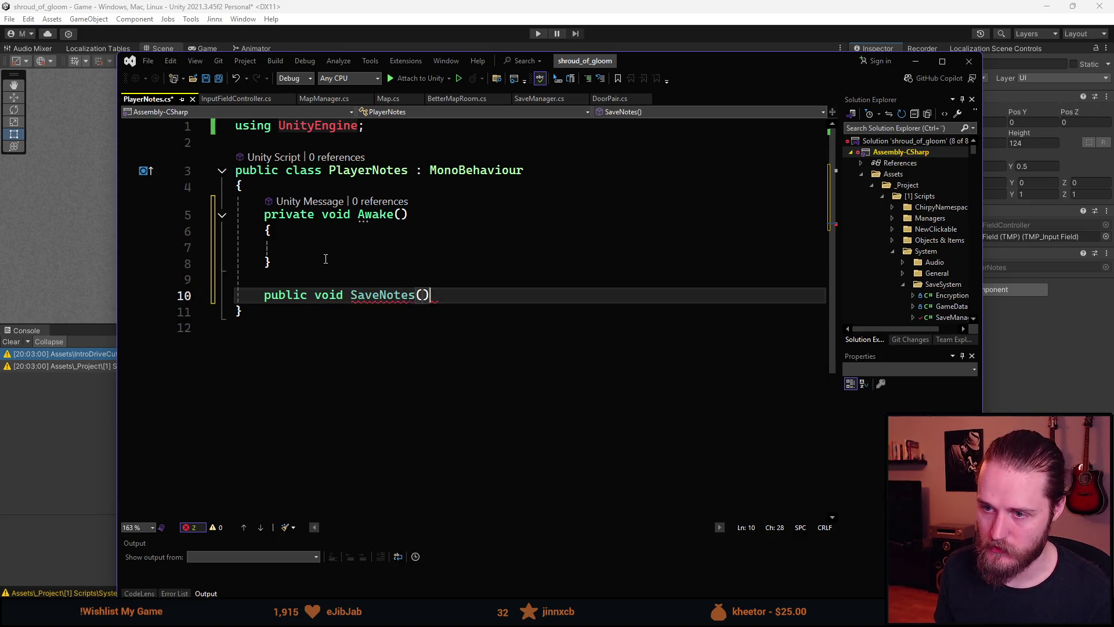
key("Return")
type("{")
key("Return")
key("Up")
key("Up")
key("Up")
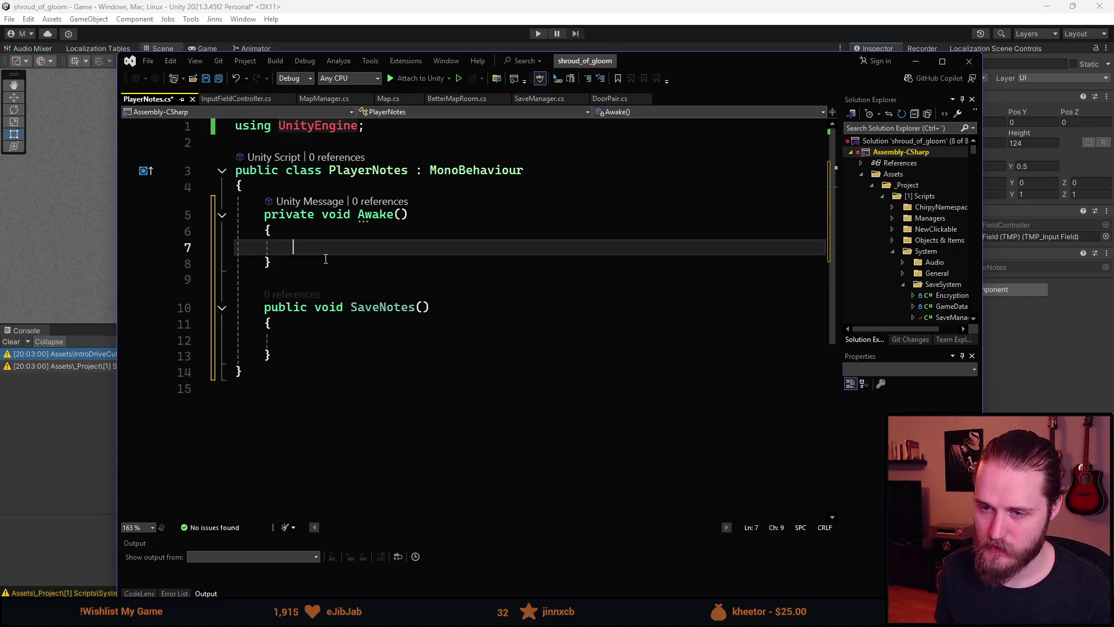
key("Down")
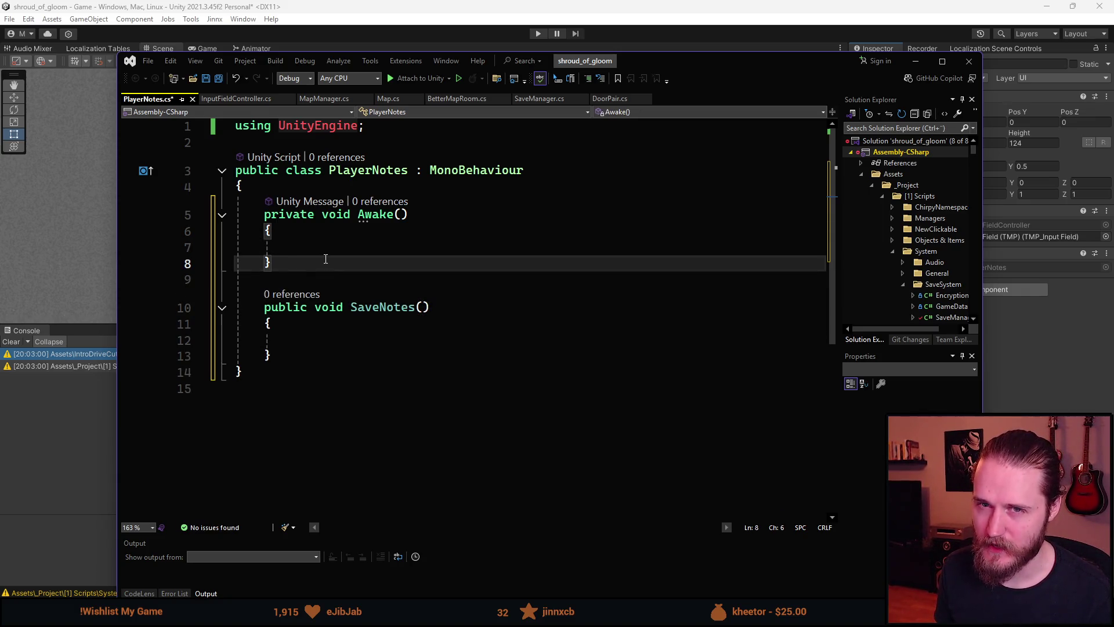
key("Return")
key("Return")
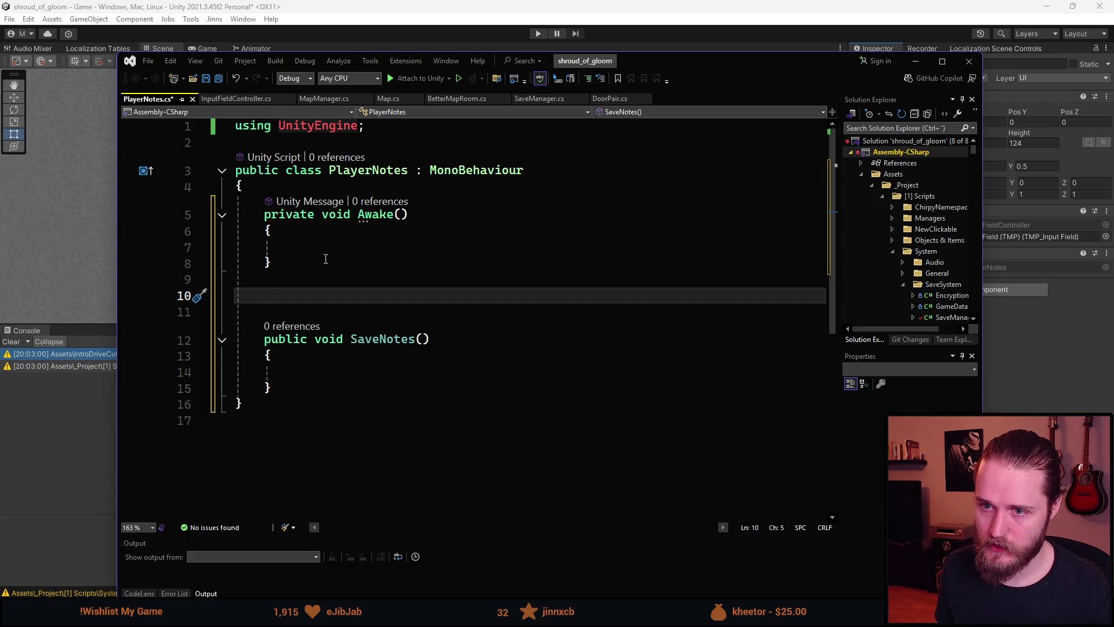
- Add an empty private void LoadNotes() method above SaveNotes in PlayerNotes.cs
type("private void Sa")
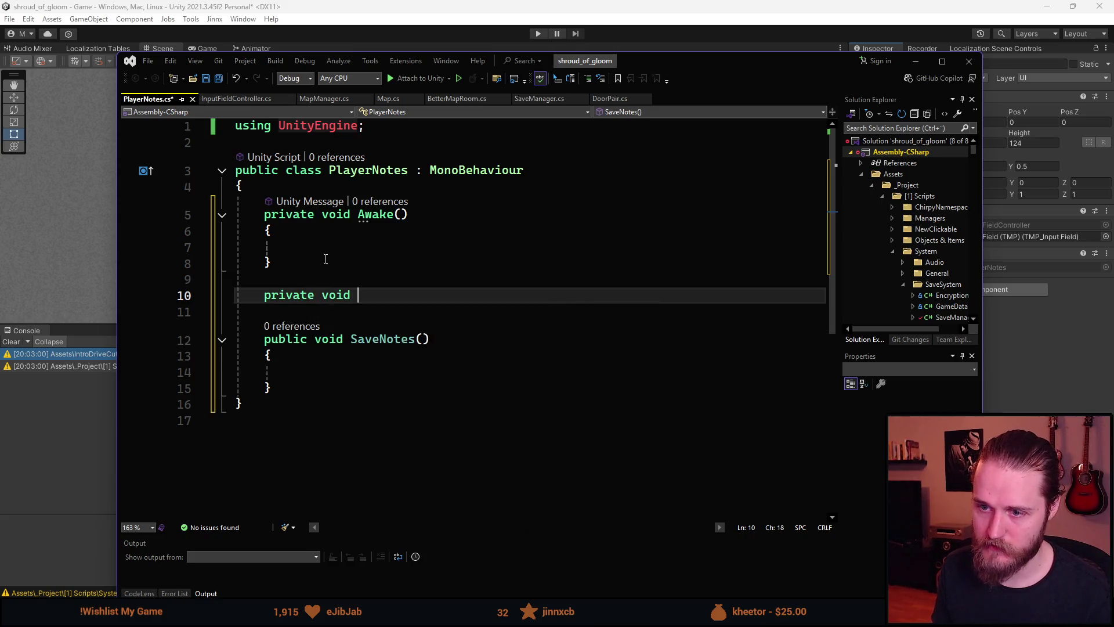
type("ve")
key("BackSpace")
key("BackSpace")
key("BackSpace")
type("LoadNotes")
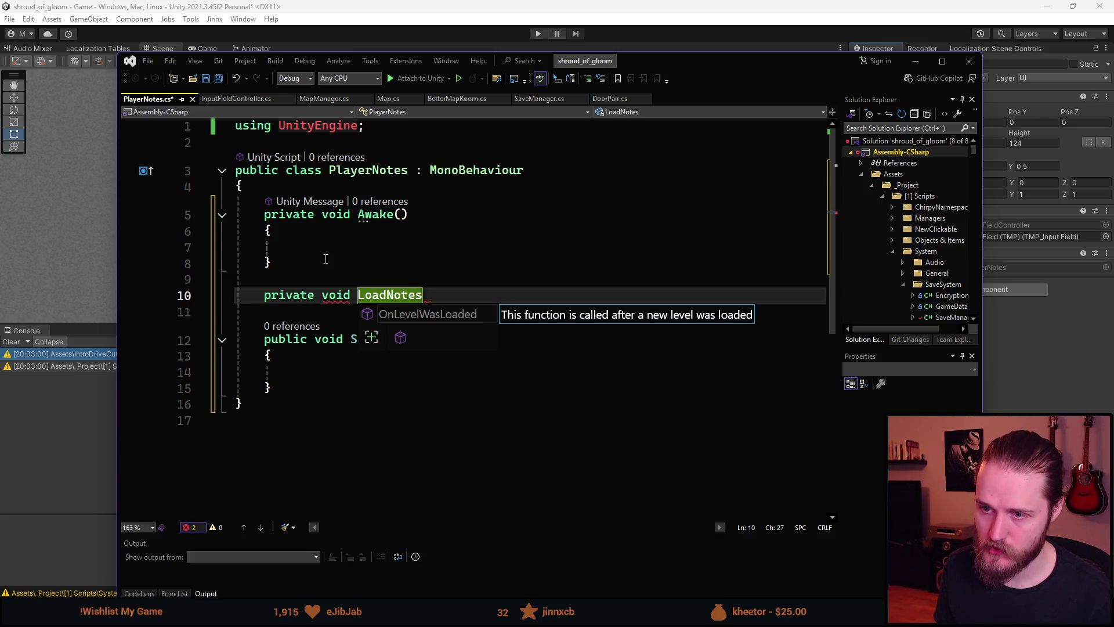
type("()")
key("Return")
type("{")
- Declare a [SerializeField] private TMP_InputField at the top of the class, then start play mode in Unity
key("Return")
key("Up")
key("Up")
key("Up")
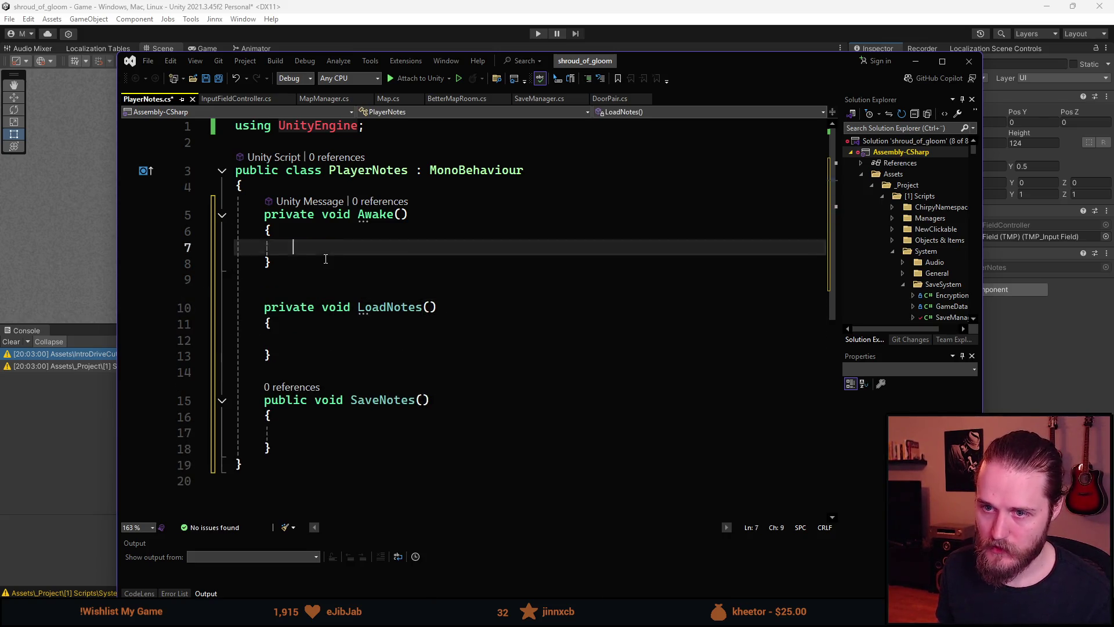
key("Return")
type("sfpr")
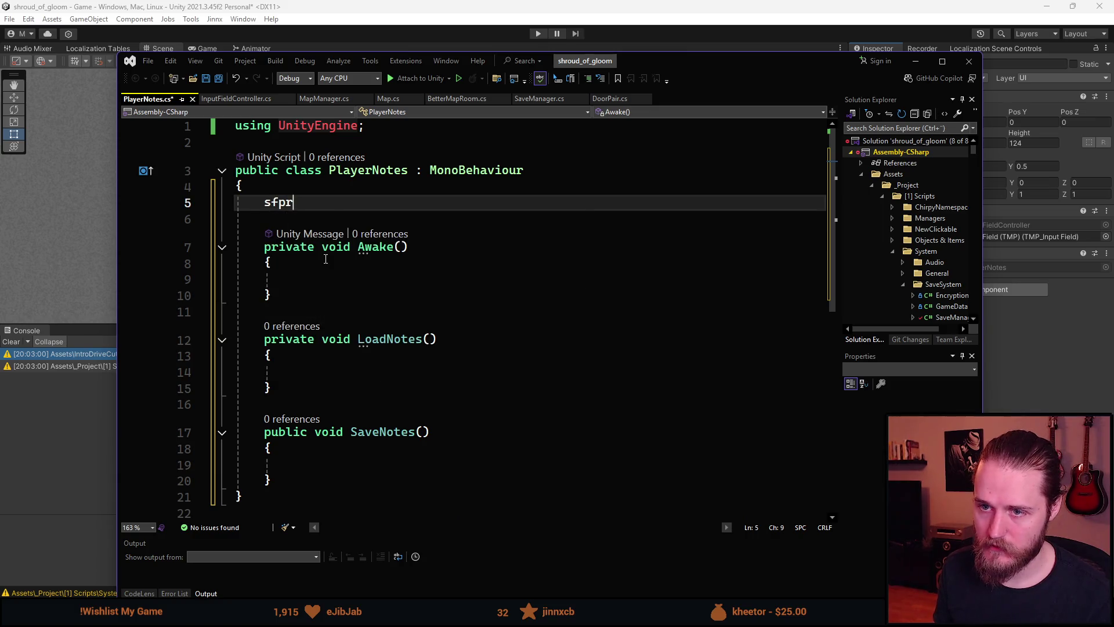
type("InputF")
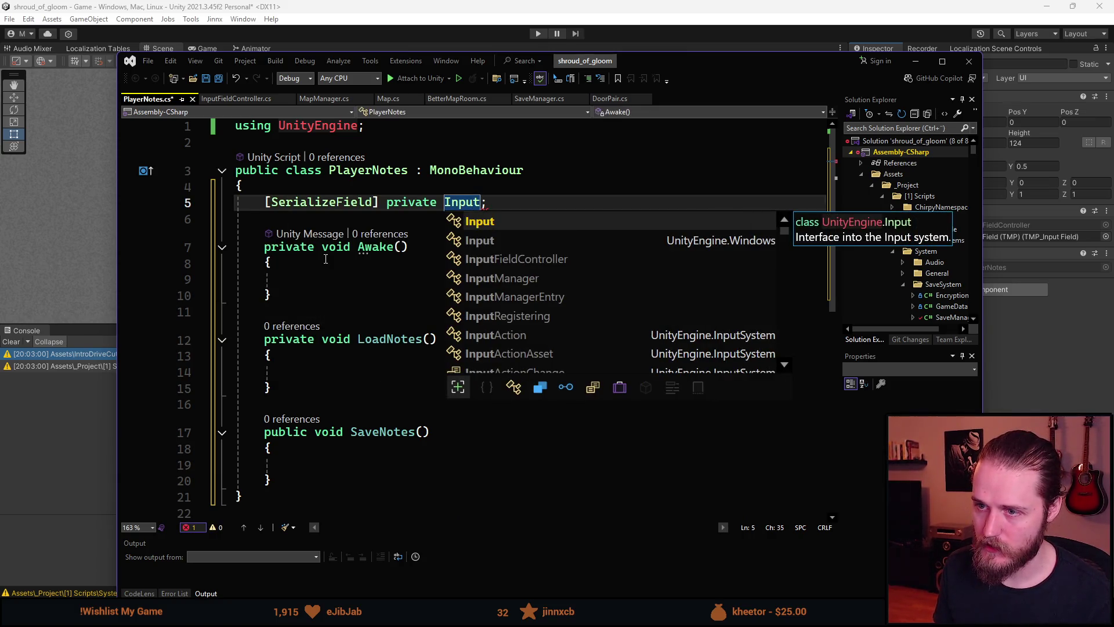
type("ield")
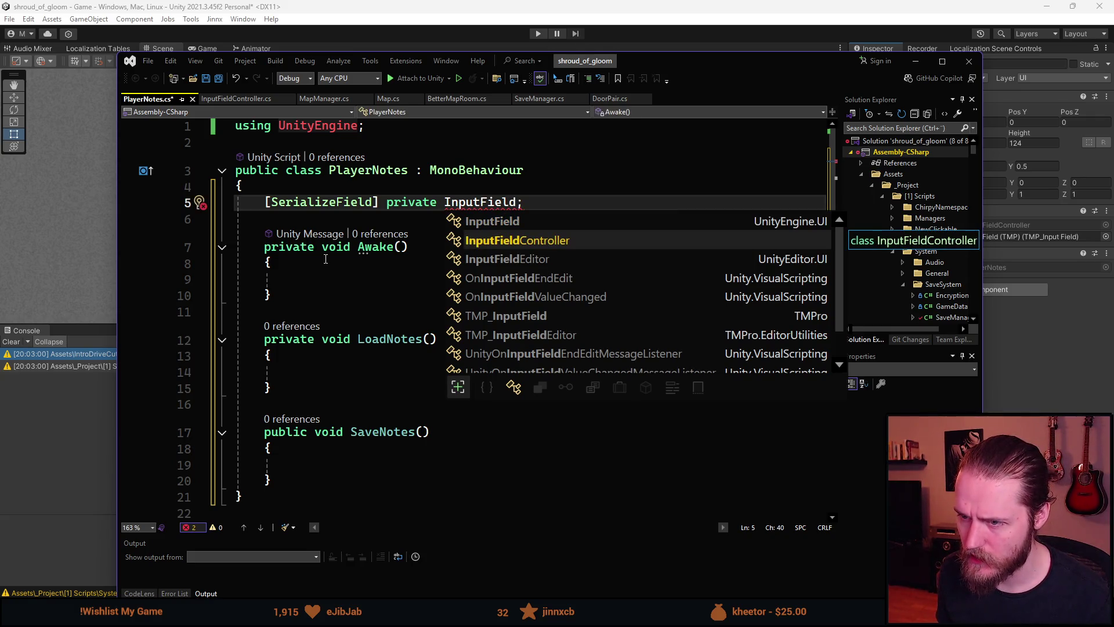
key("Down")
key("Down")
key("Down")
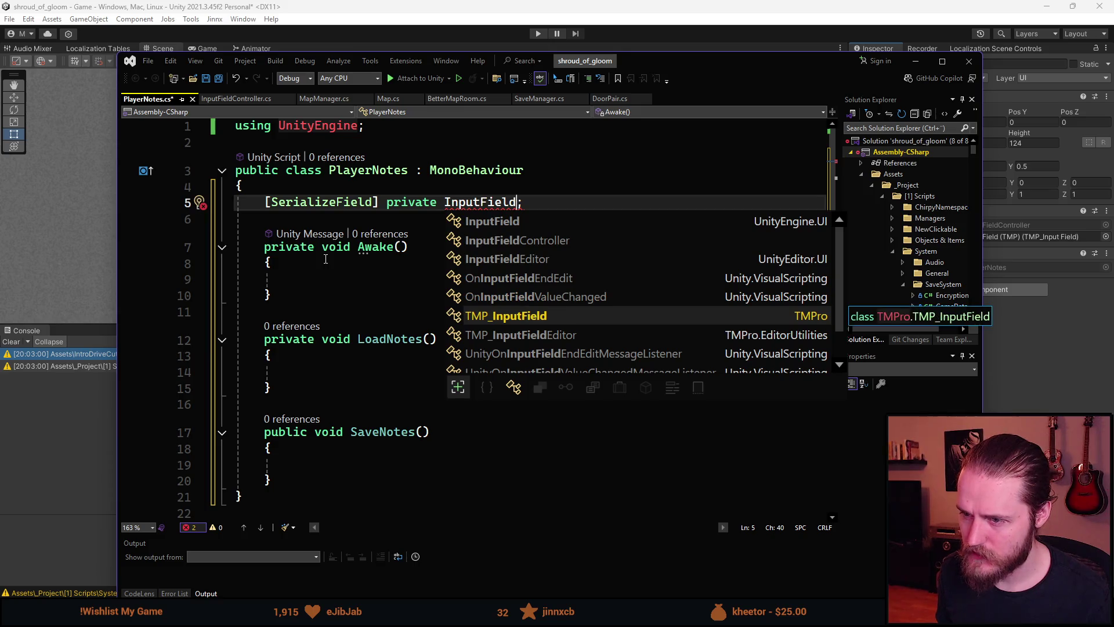
key("Tab")
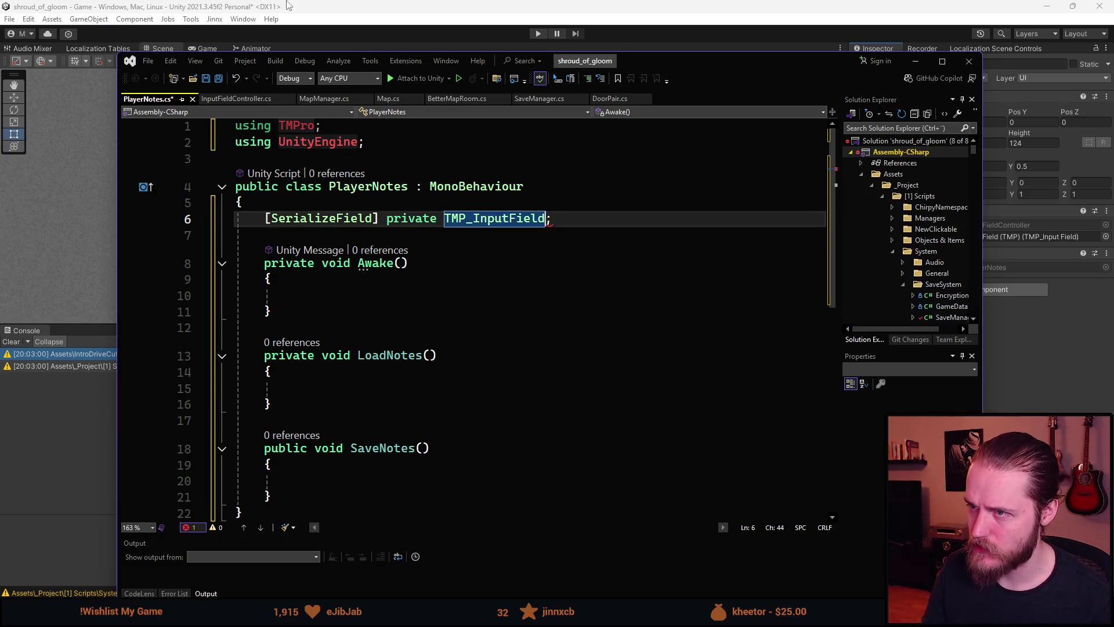
key("alt+Tab")
key("ctrl+p")
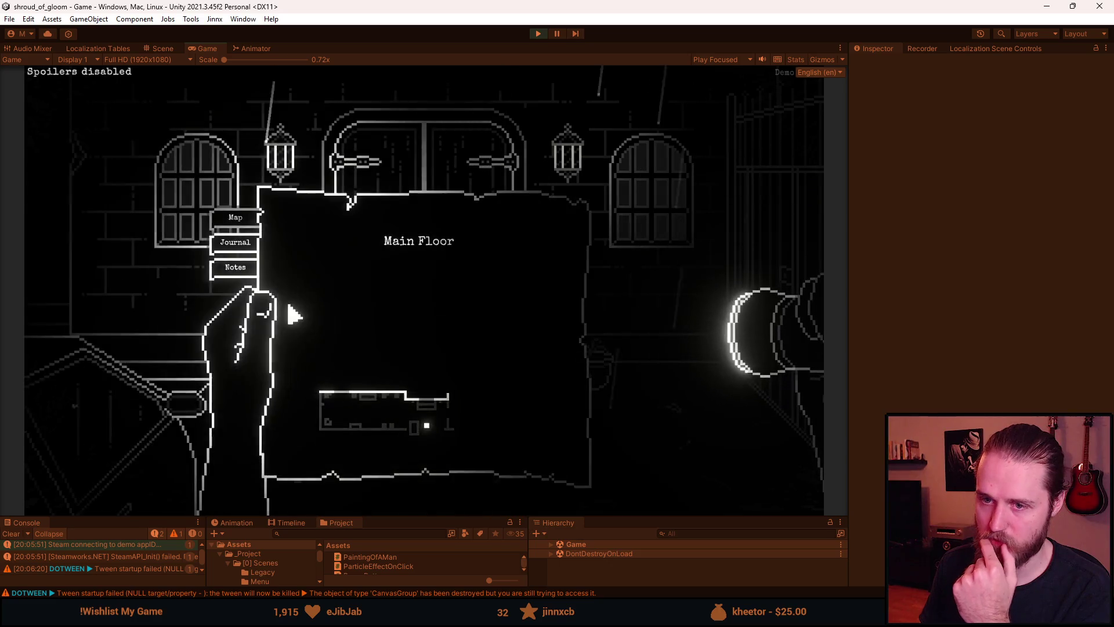
- Open and close the in-game Notes page during the playtest, then stop play mode
left_click(249, 271)
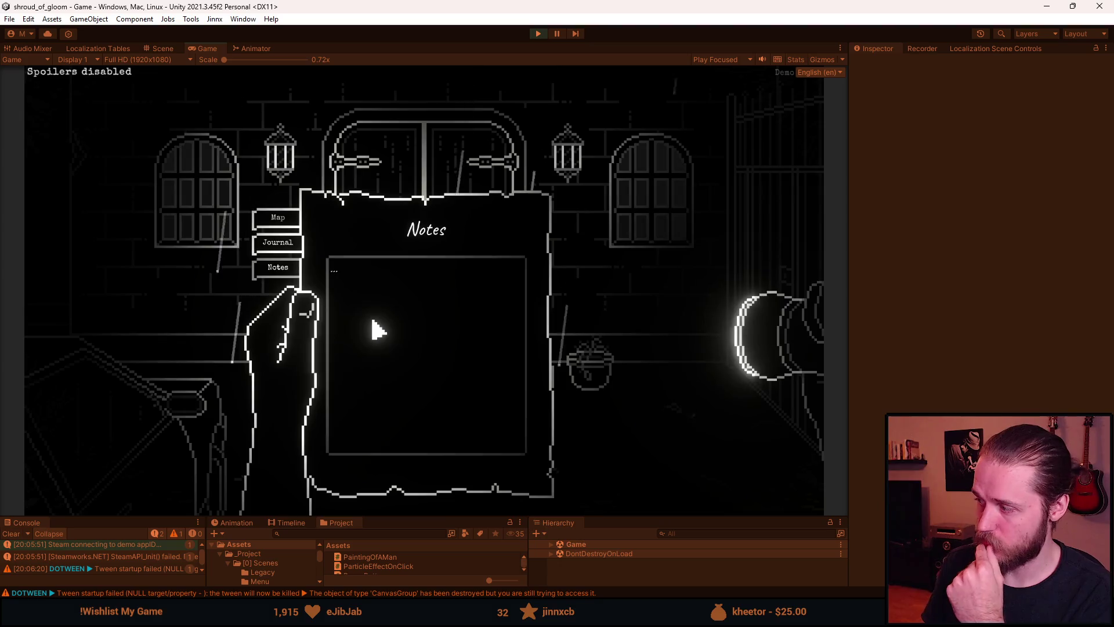
key("Escape")
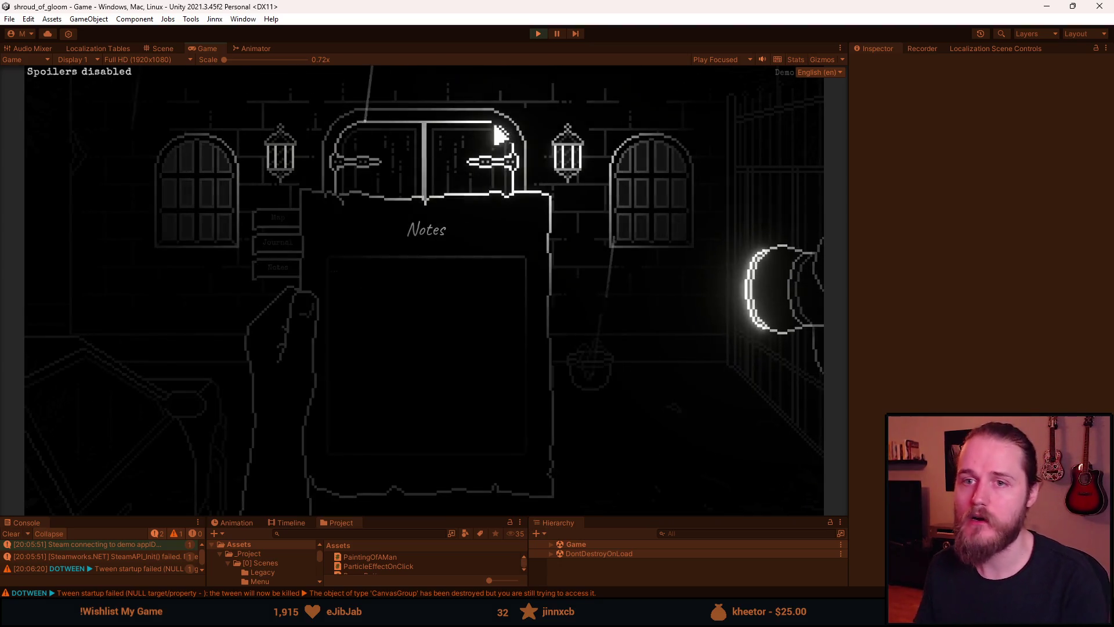
left_click(537, 34)
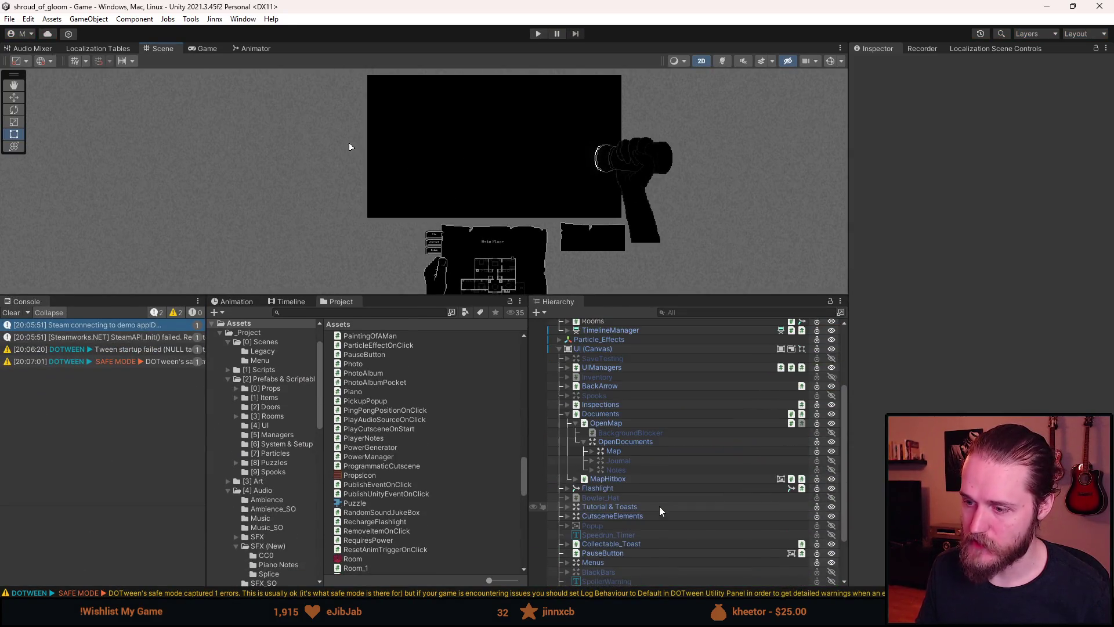
- Wire the Notes InputField (TMP) On End Edit to Player_Notes' PlayerNotes.SaveNotes(), save the scene, and play
left_click(608, 470)
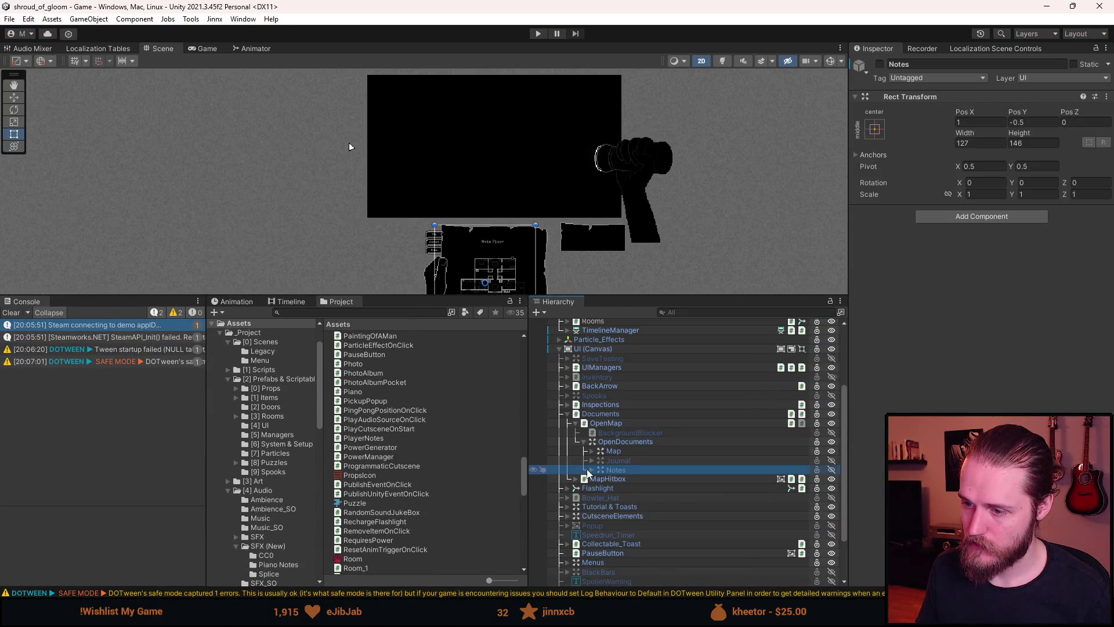
left_click(592, 470)
left_click(660, 526)
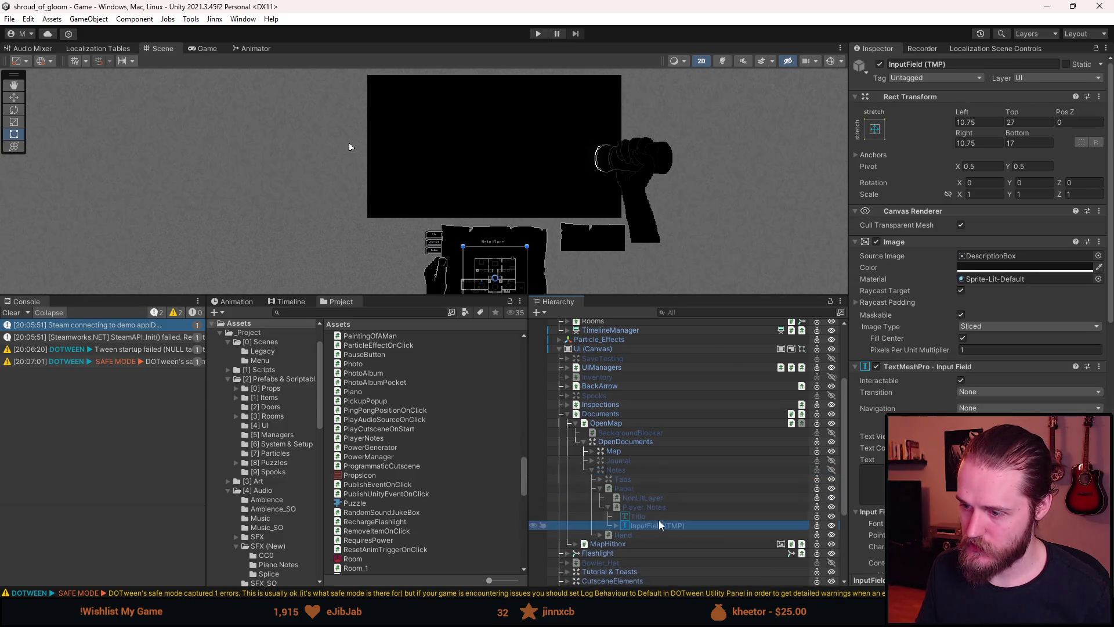
scroll(981, 290, "down", 15)
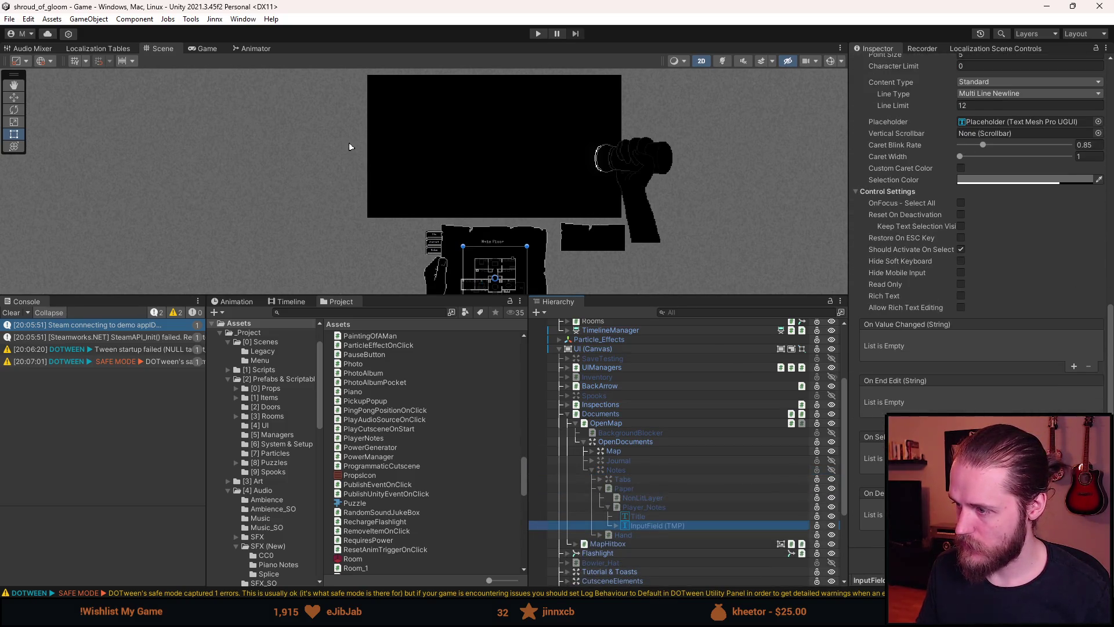
left_click(1075, 423)
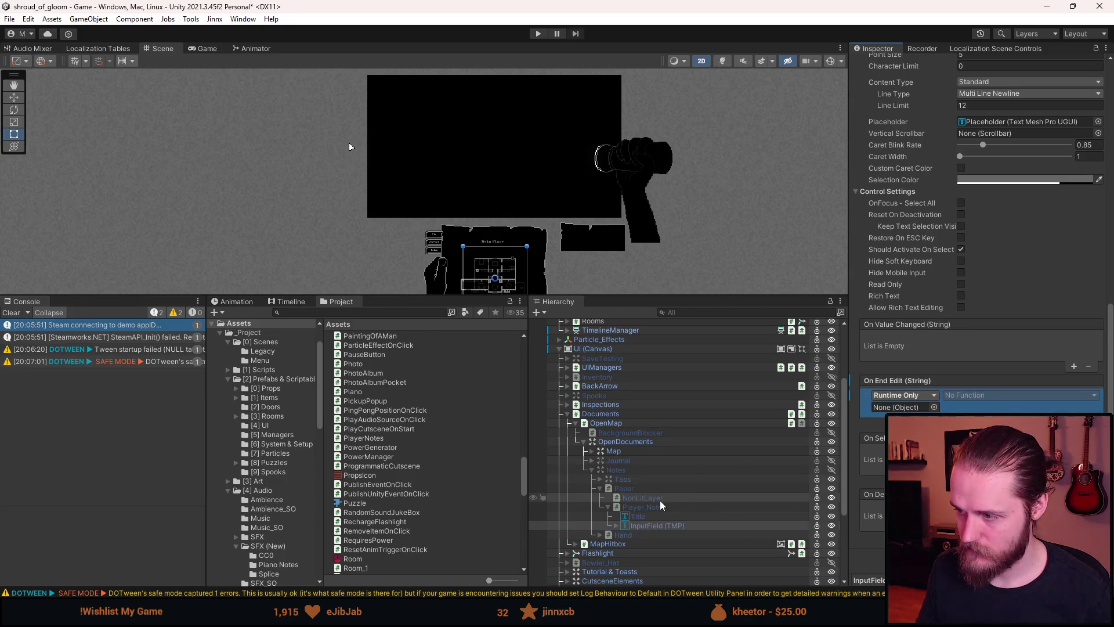
mouse_move(653, 524)
left_mouse_down()
mouse_move(651, 510)
mouse_move(916, 408)
left_mouse_up()
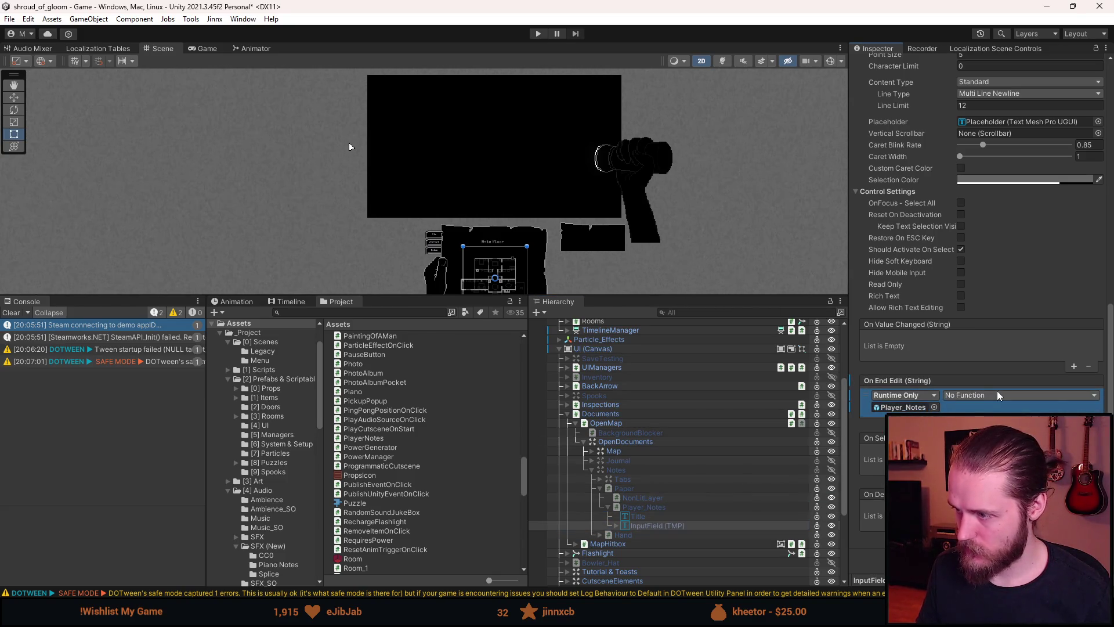
mouse_move(986, 464)
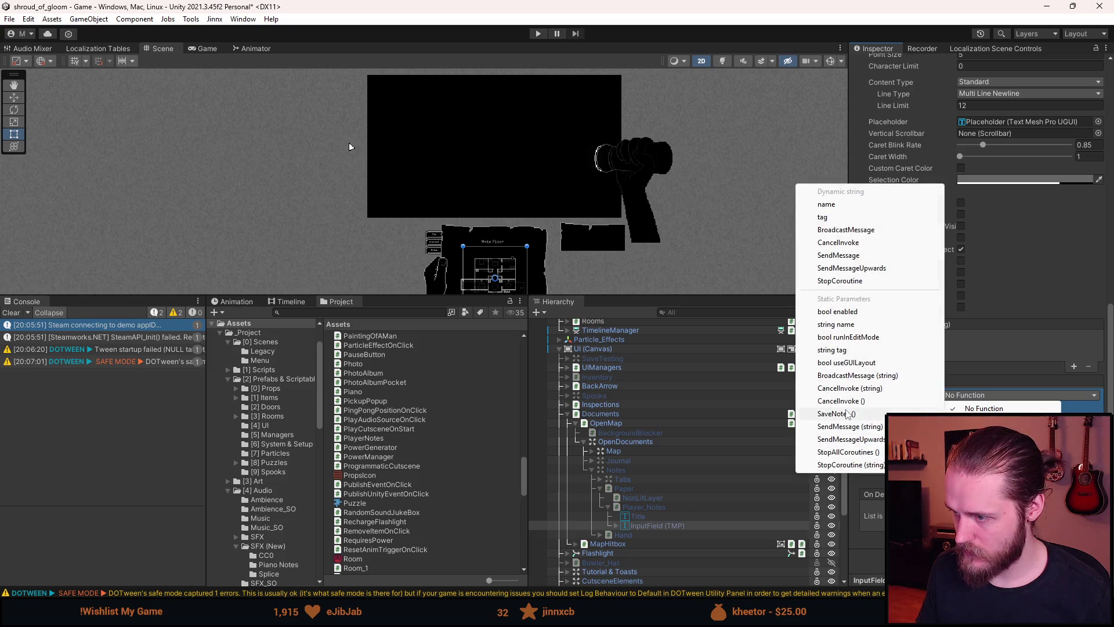
left_click(848, 414)
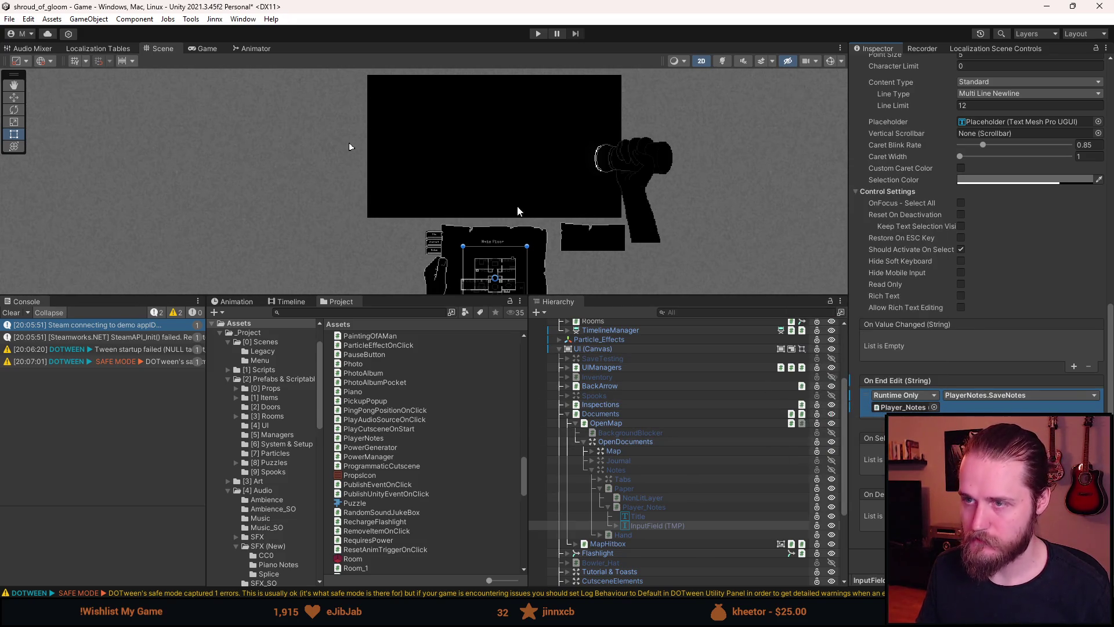
key("ctrl+s")
left_click(539, 34)
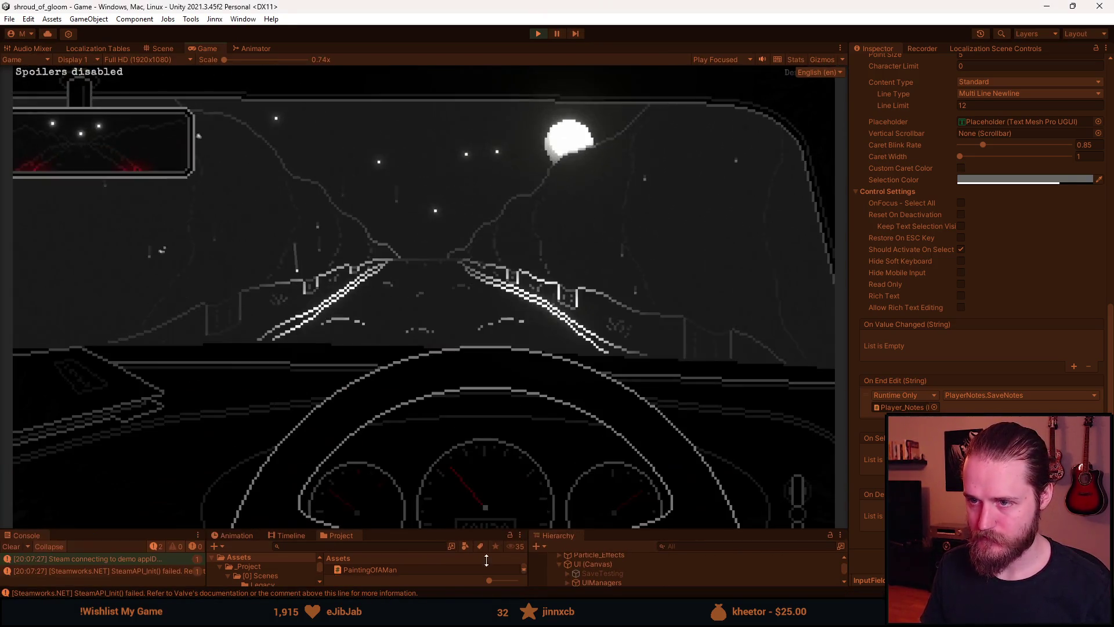
- Enlarge the Game view, toggle the Main Floor map, and walk back to the double-door hallway
left_click_drag(492, 295, 493, 528)
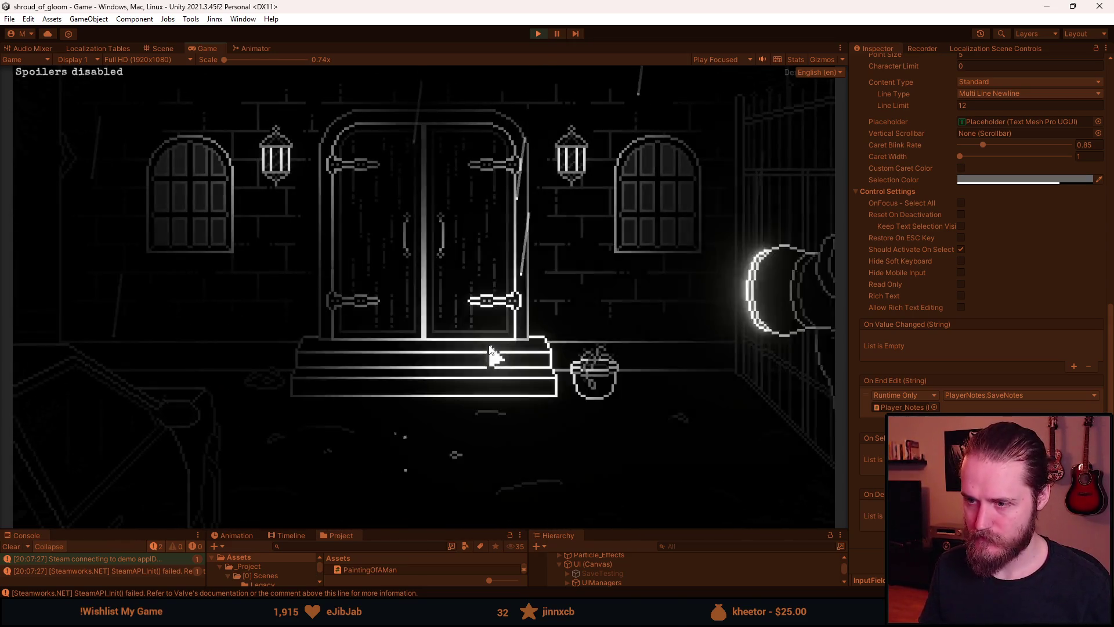
left_click(741, 511)
left_click(162, 252)
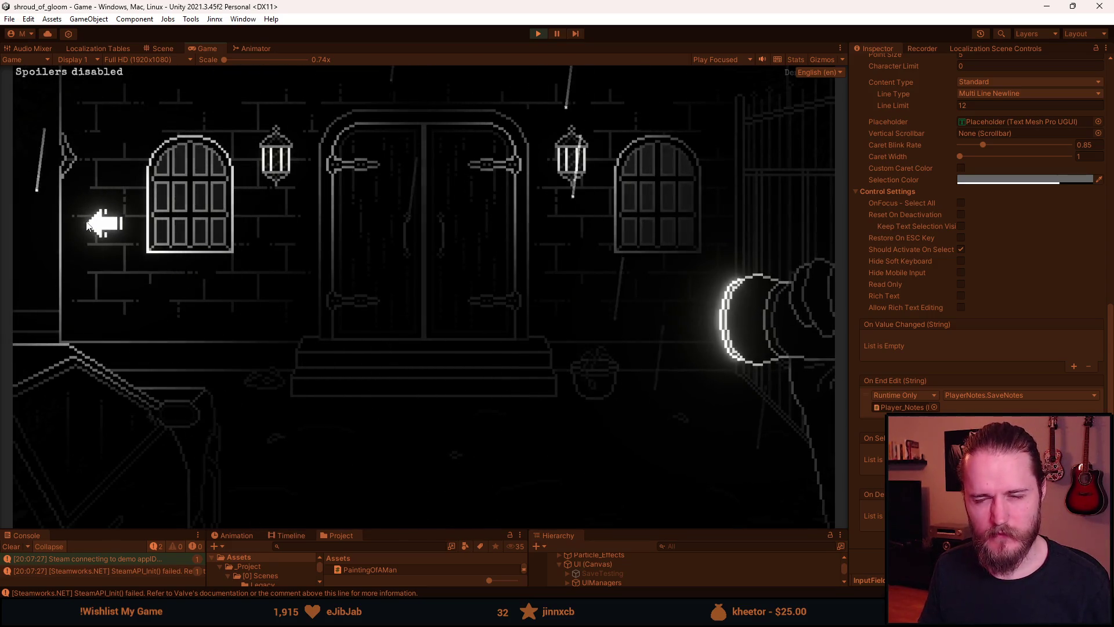
key("Tab")
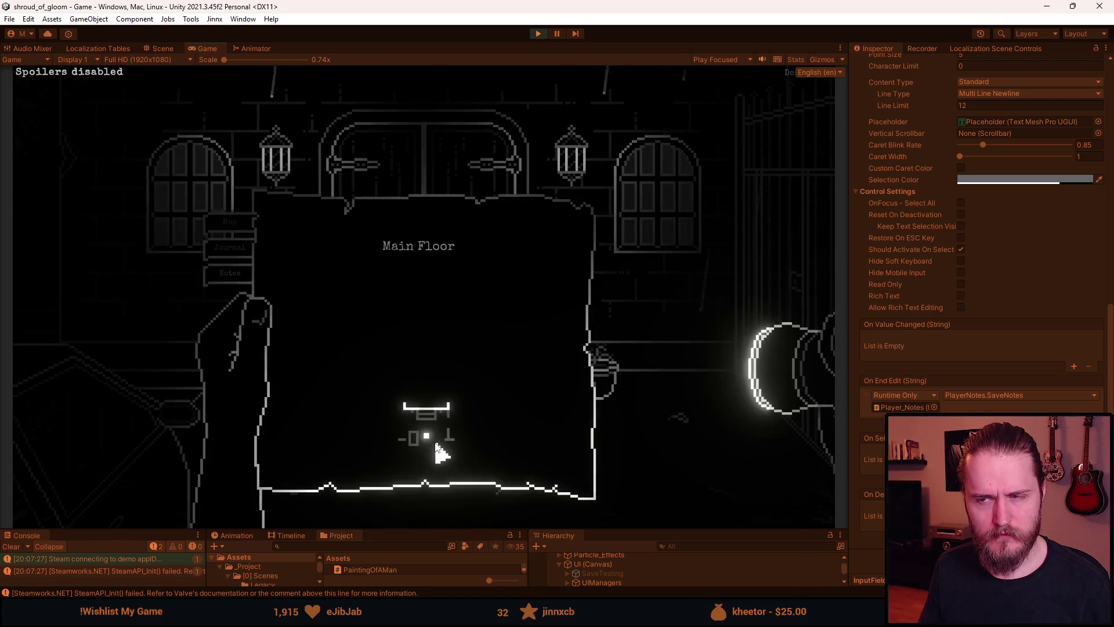
key("Tab")
left_click(108, 235)
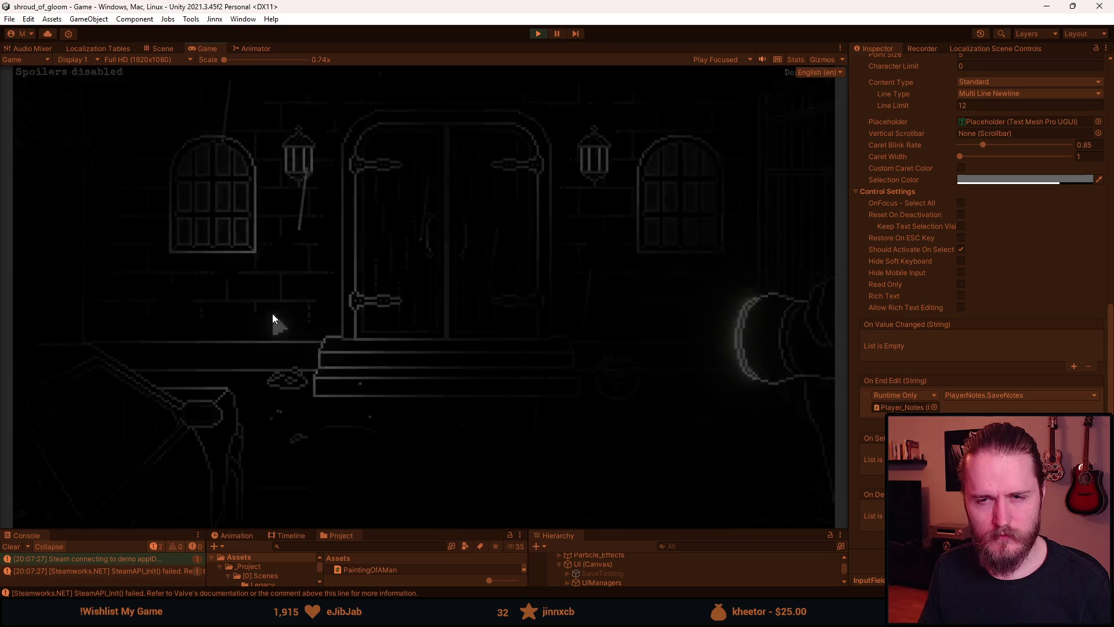
left_click(775, 172)
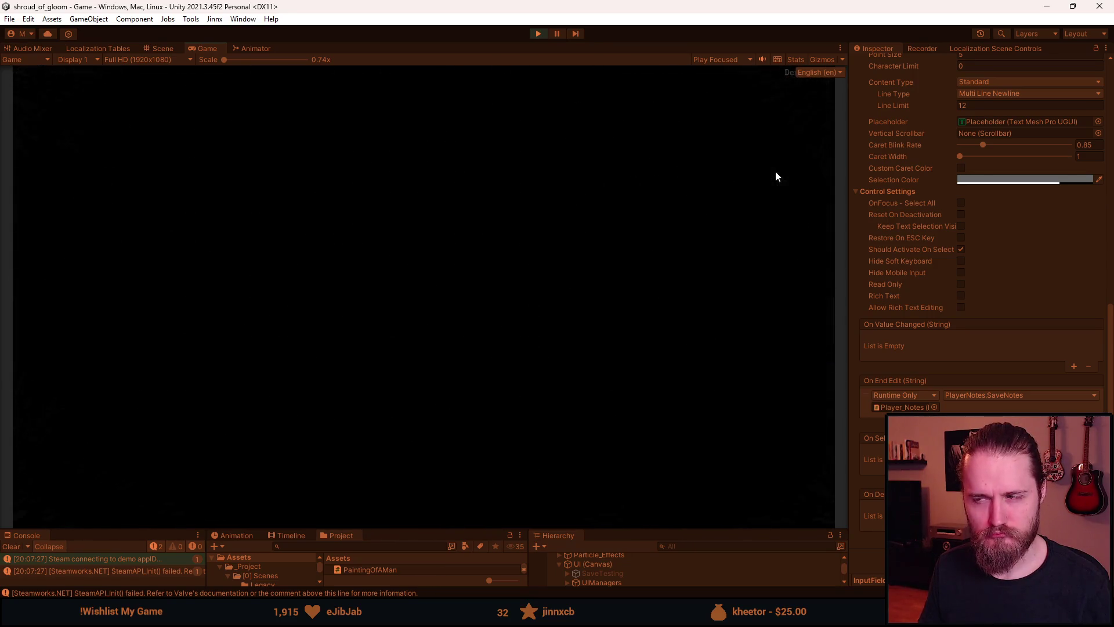
left_click(778, 177)
- Type 123 on the map's Notes page, close it, and choose Quit from the pause menu
key("Tab")
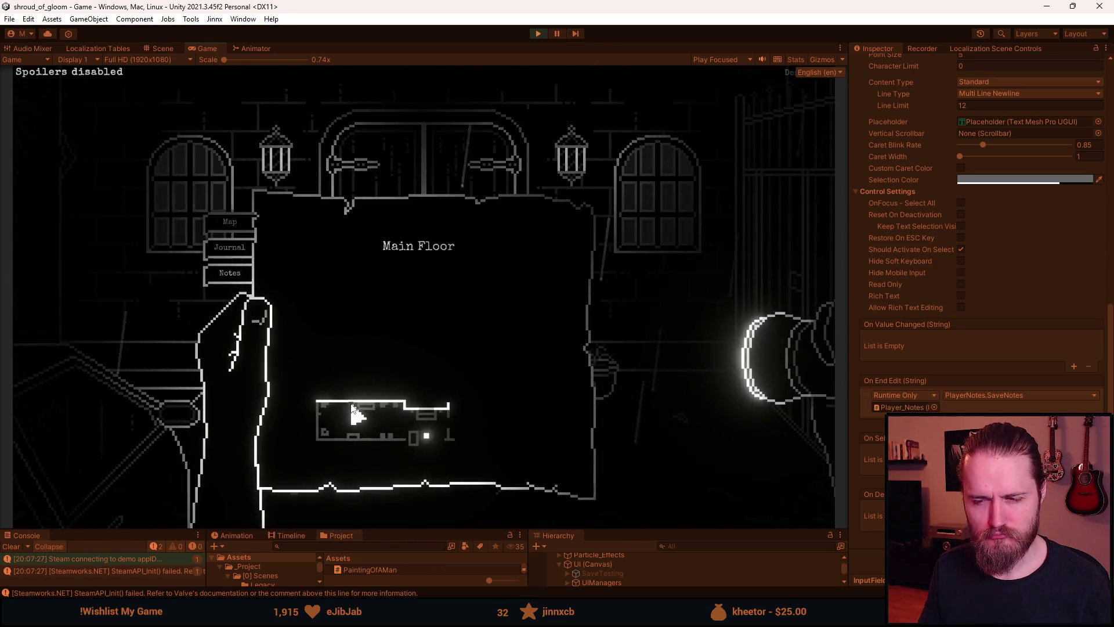
left_click(213, 272)
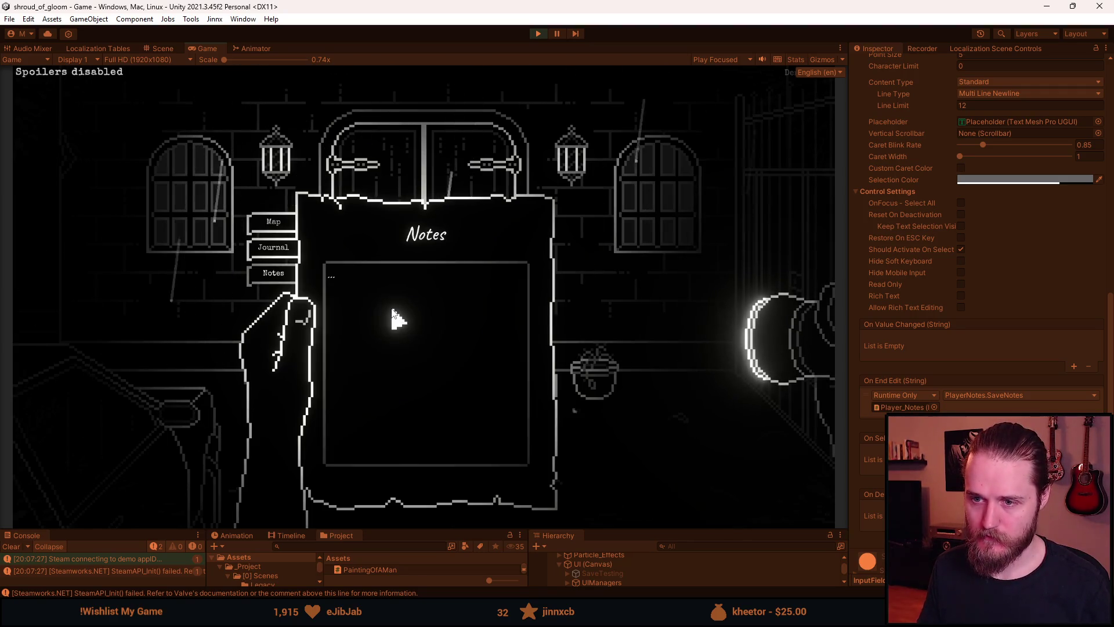
left_click(494, 102)
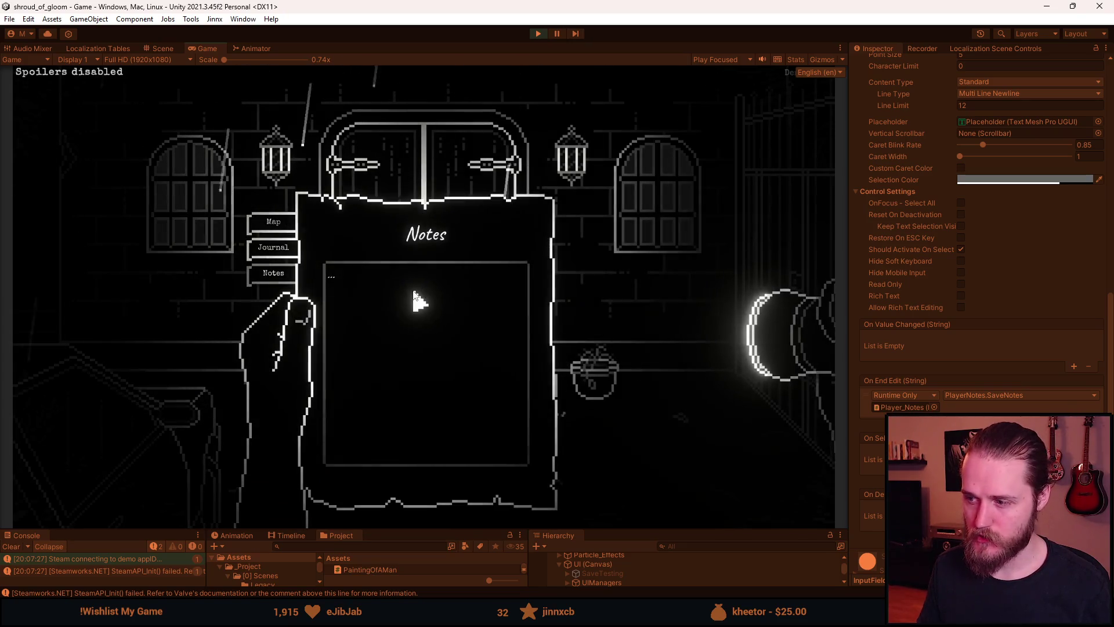
left_click(373, 303)
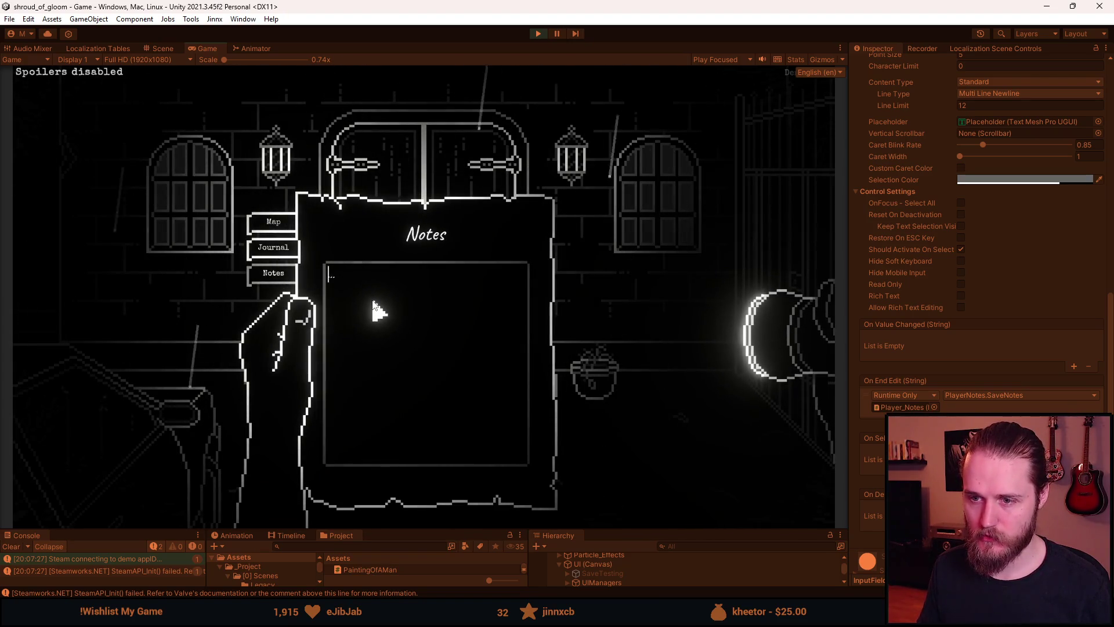
type("123")
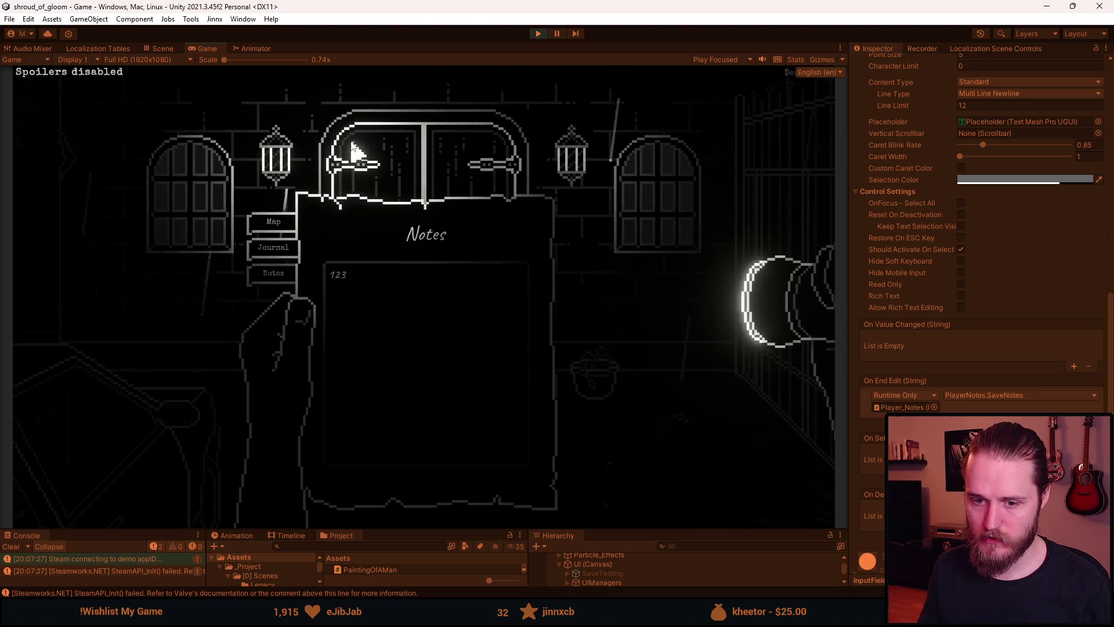
left_click(354, 152)
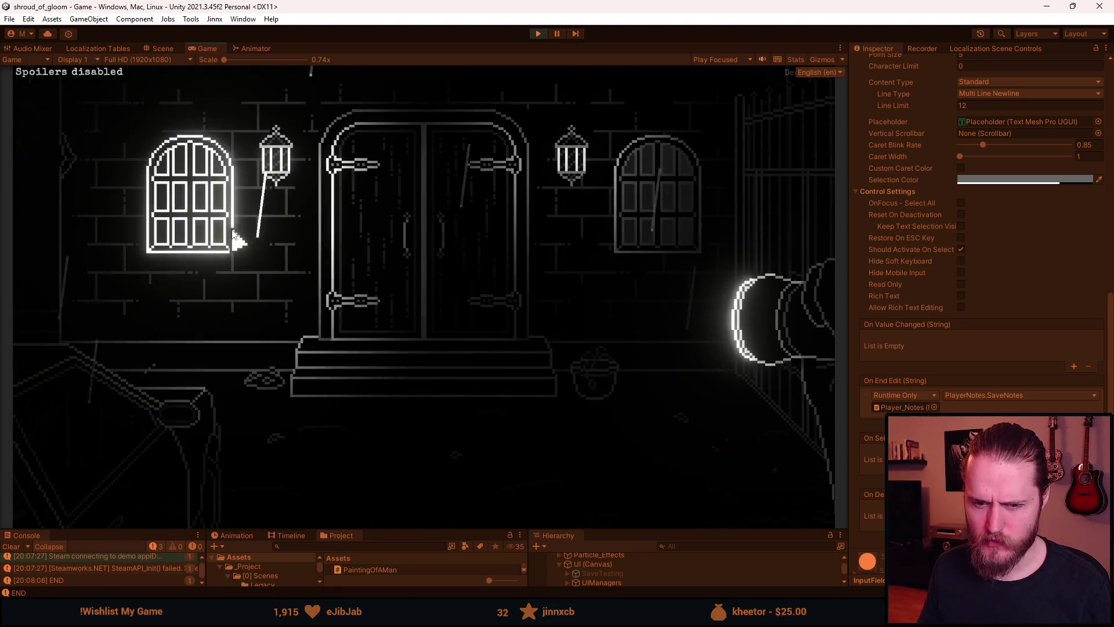
key("Escape")
left_click(409, 380)
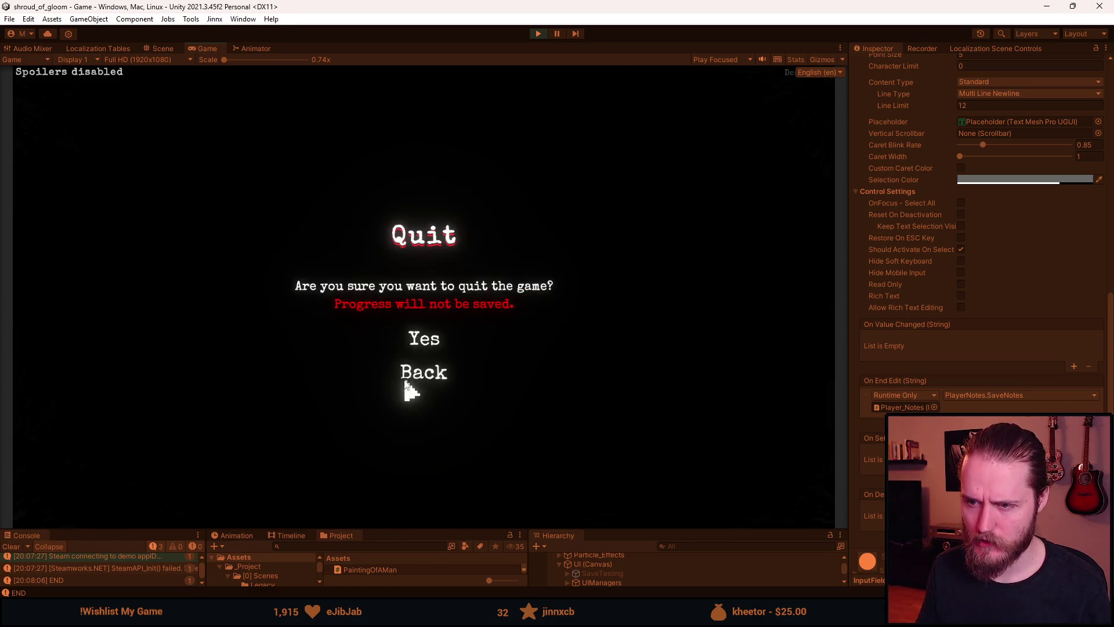
- Confirm quitting, reload the save slot from Start, and check the Notes page still shows 123
left_click(432, 344)
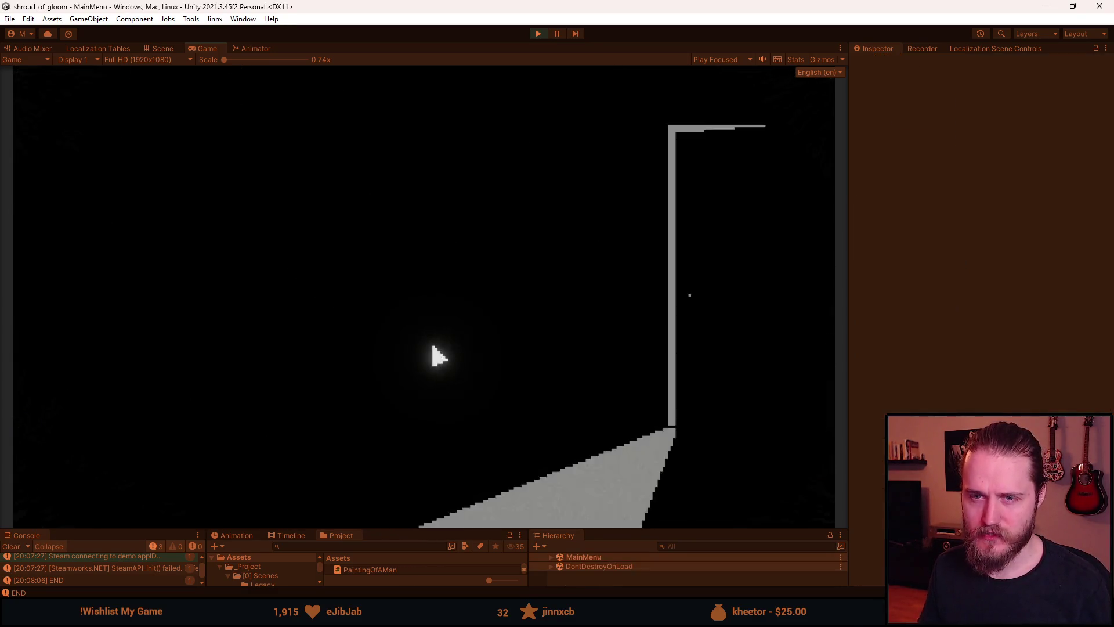
left_click(249, 310)
left_click(262, 280)
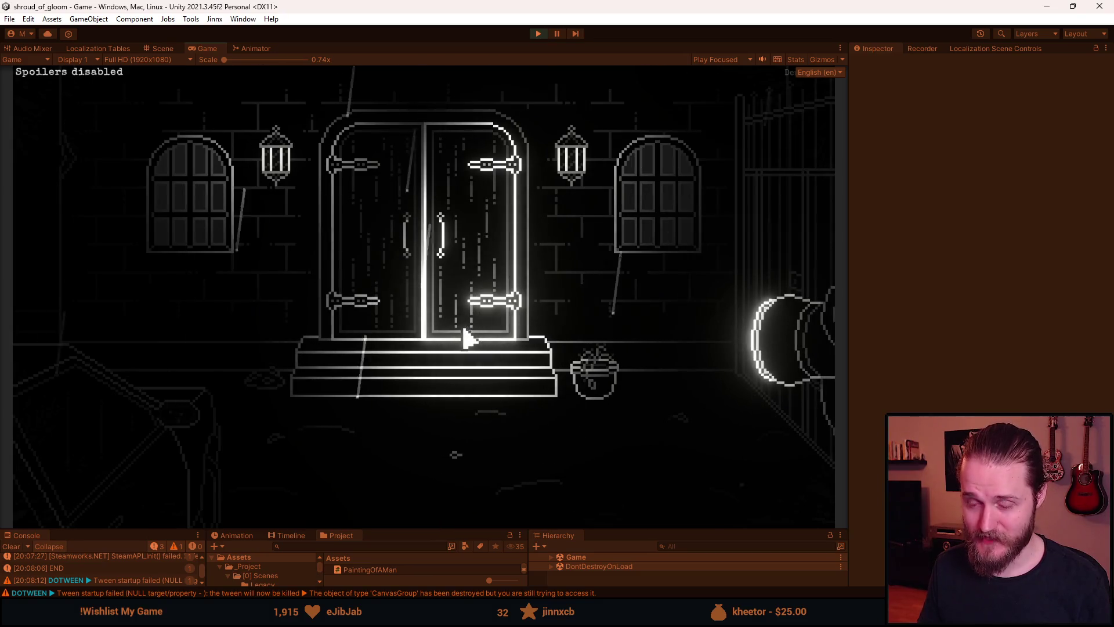
key("m")
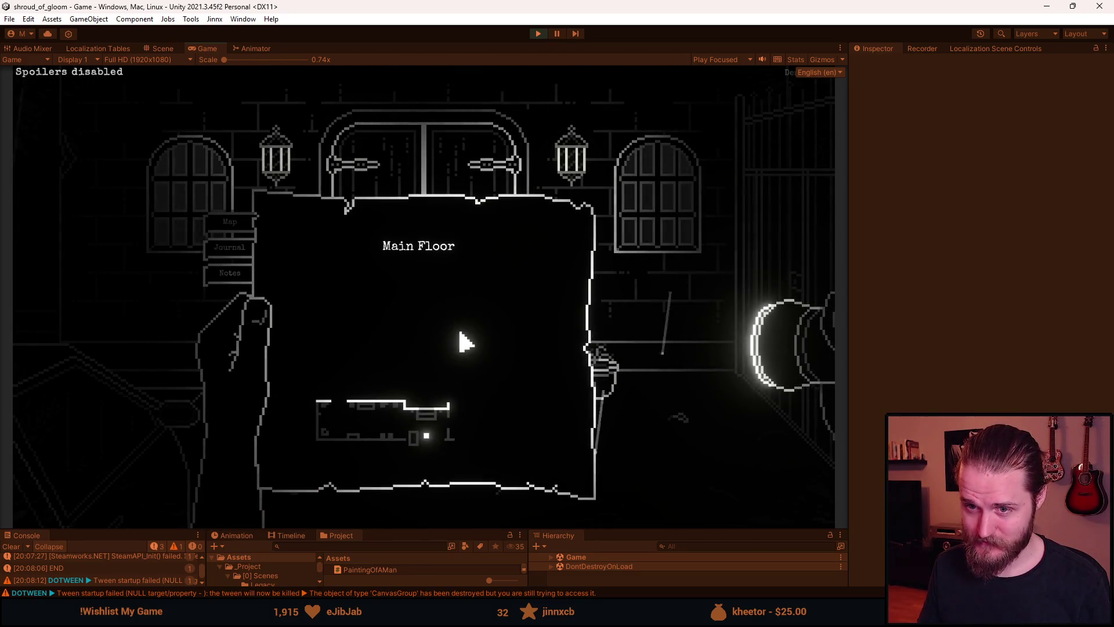
left_click(237, 286)
type("123 Te")
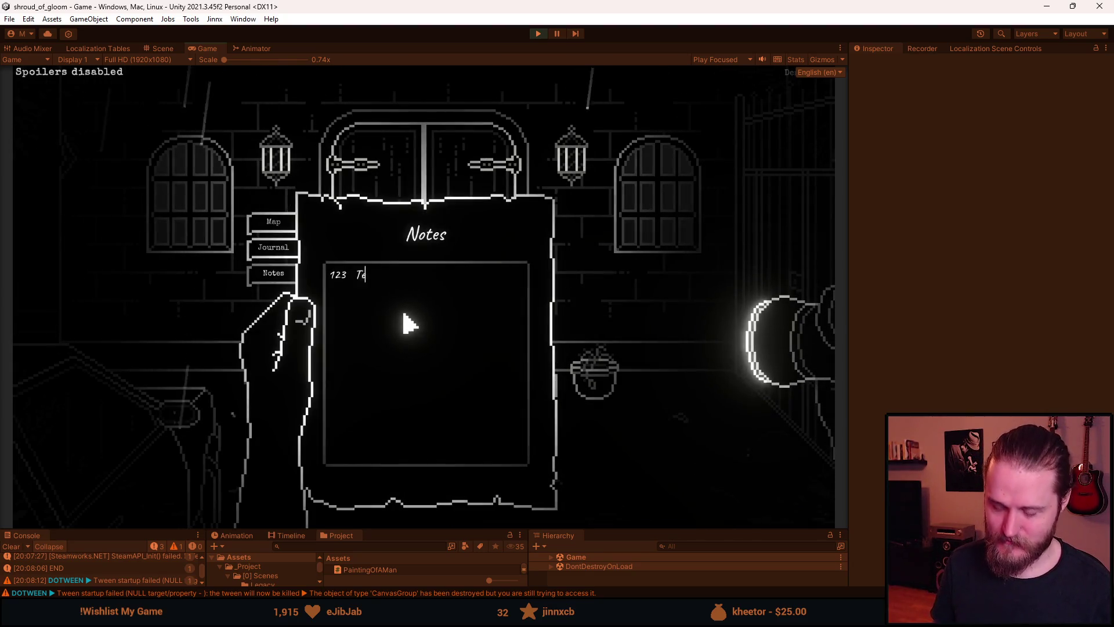
- Type 'Testing testing 123' with symbols, a public void Start() line and an opening brace in Notes
type("sting testin")
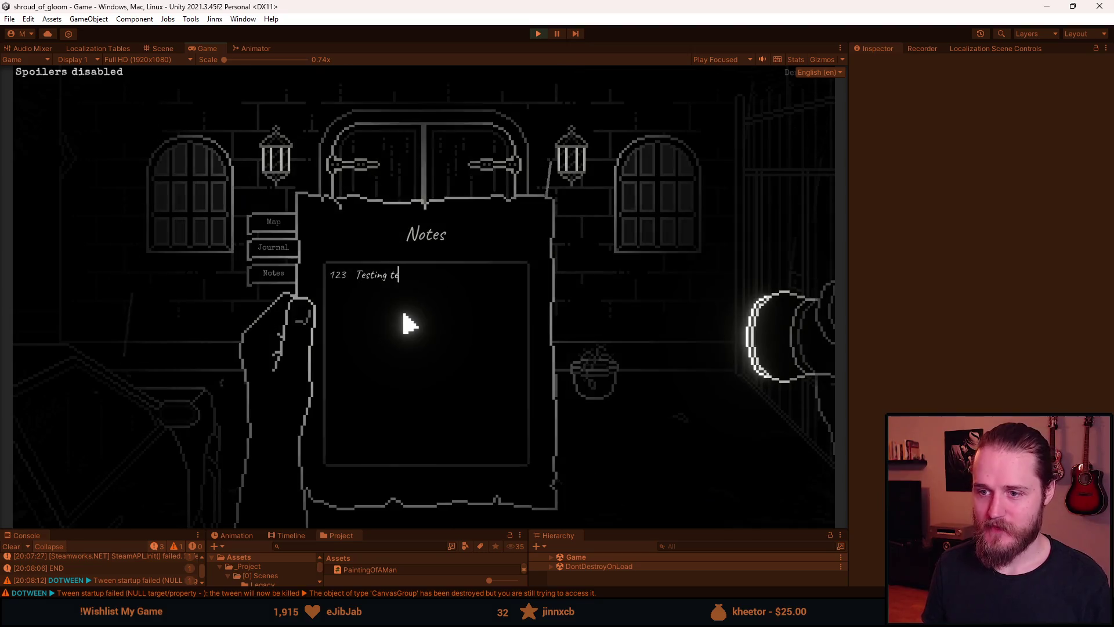
type("g 123 $@£@£")
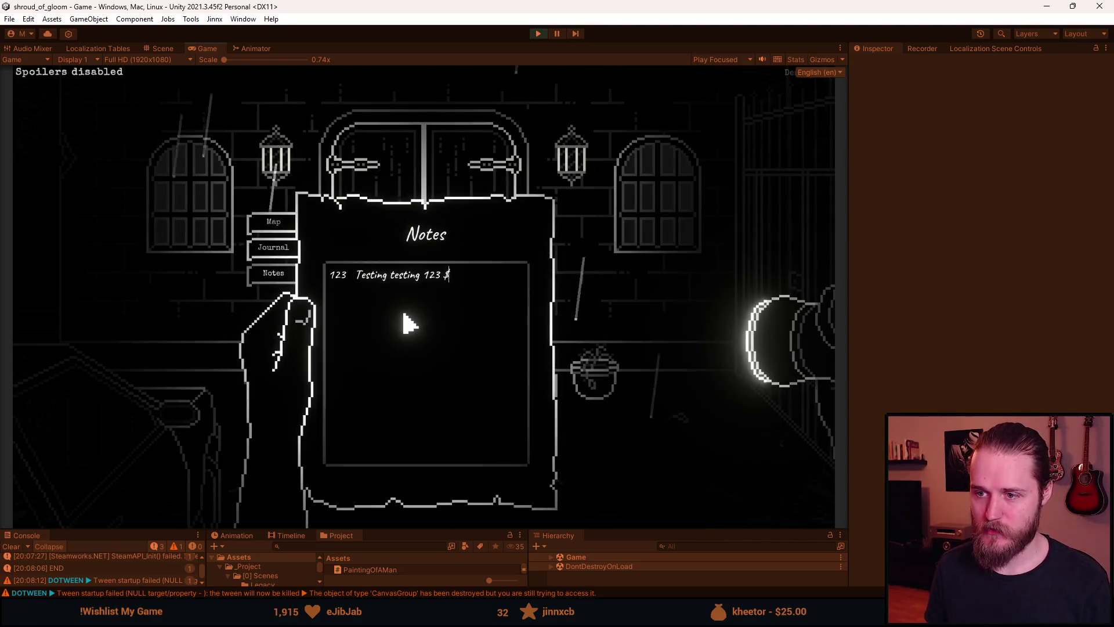
type("££$[£12")
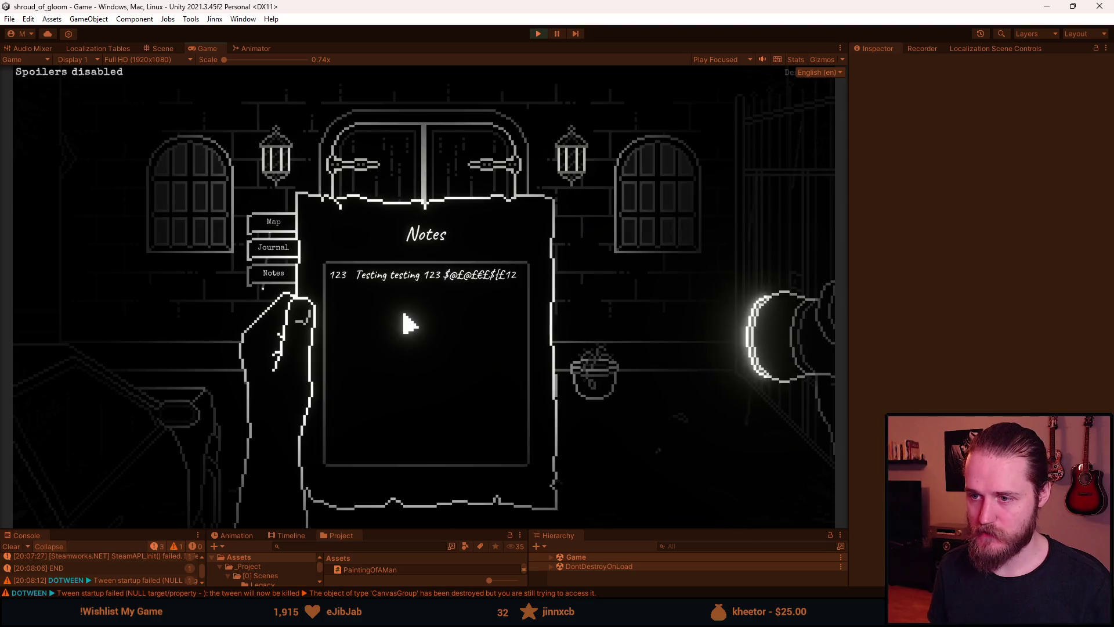
type(" {")
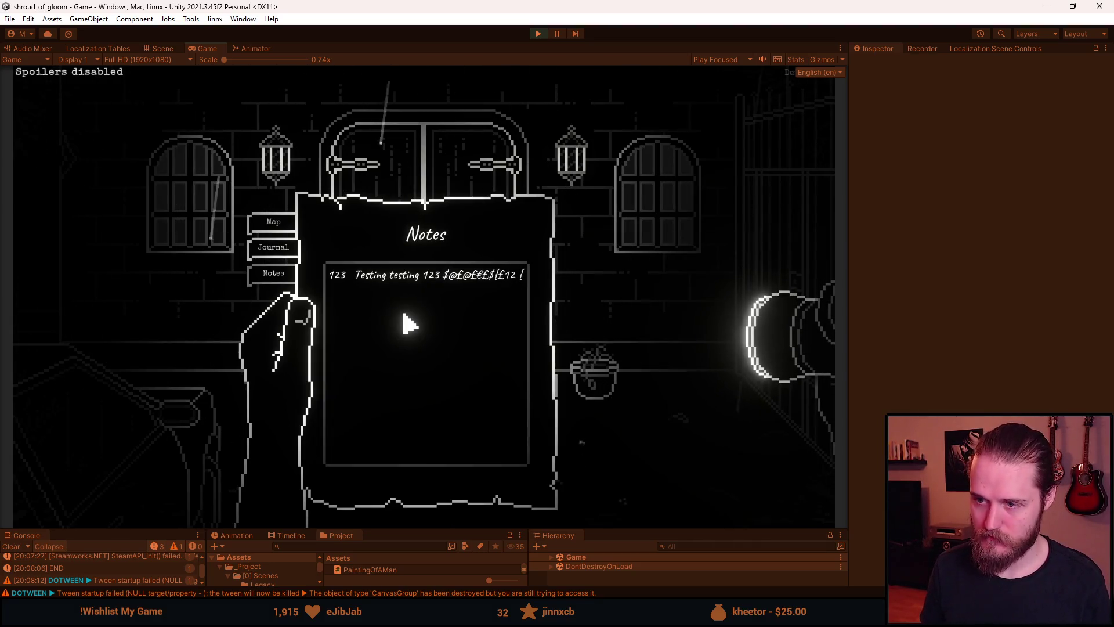
key("BackSpace")
key("BackSpace")
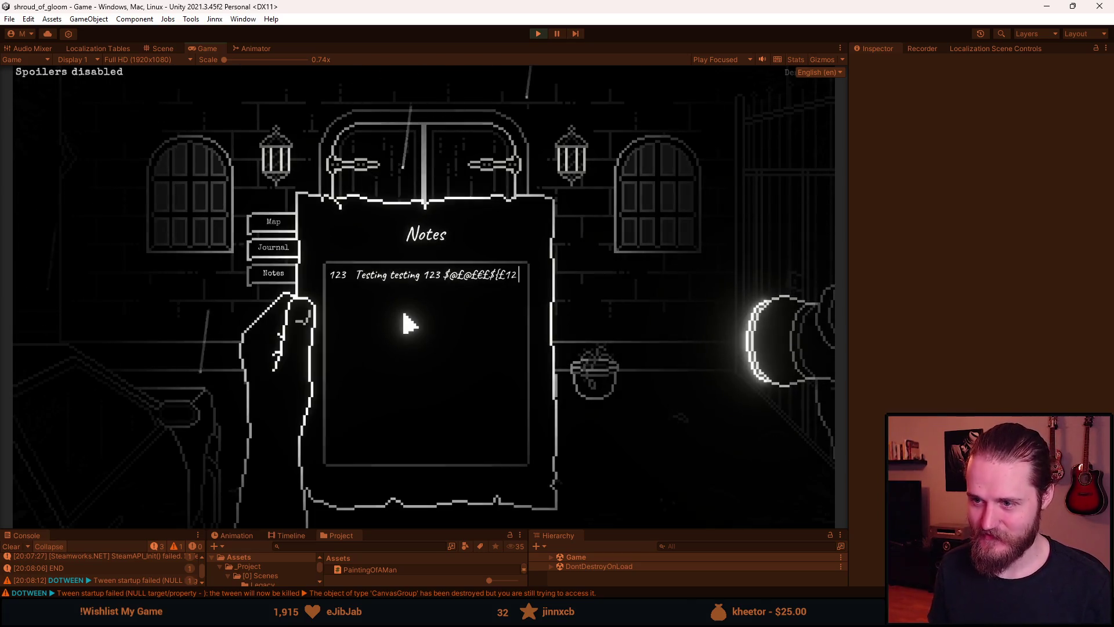
key("Return")
type("public")
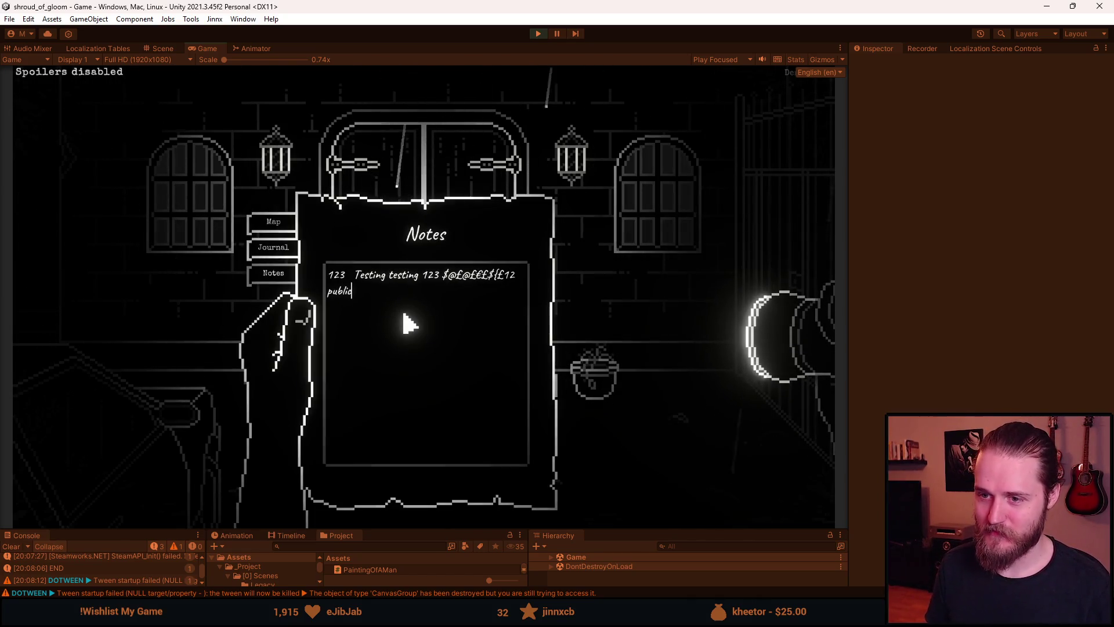
type("art()")
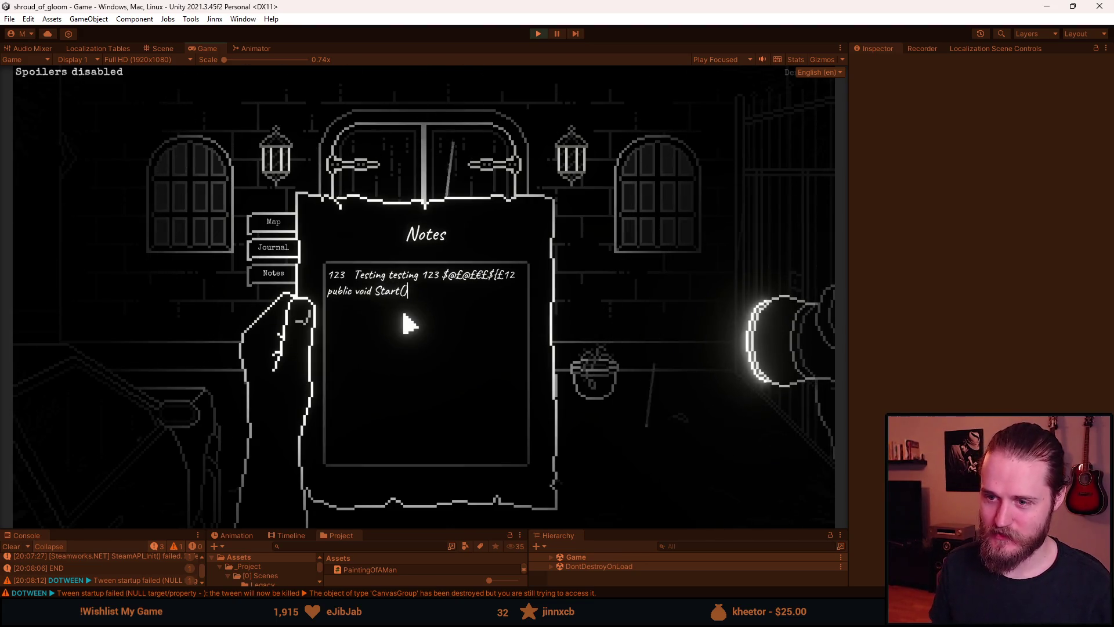
key("Return")
type("{")
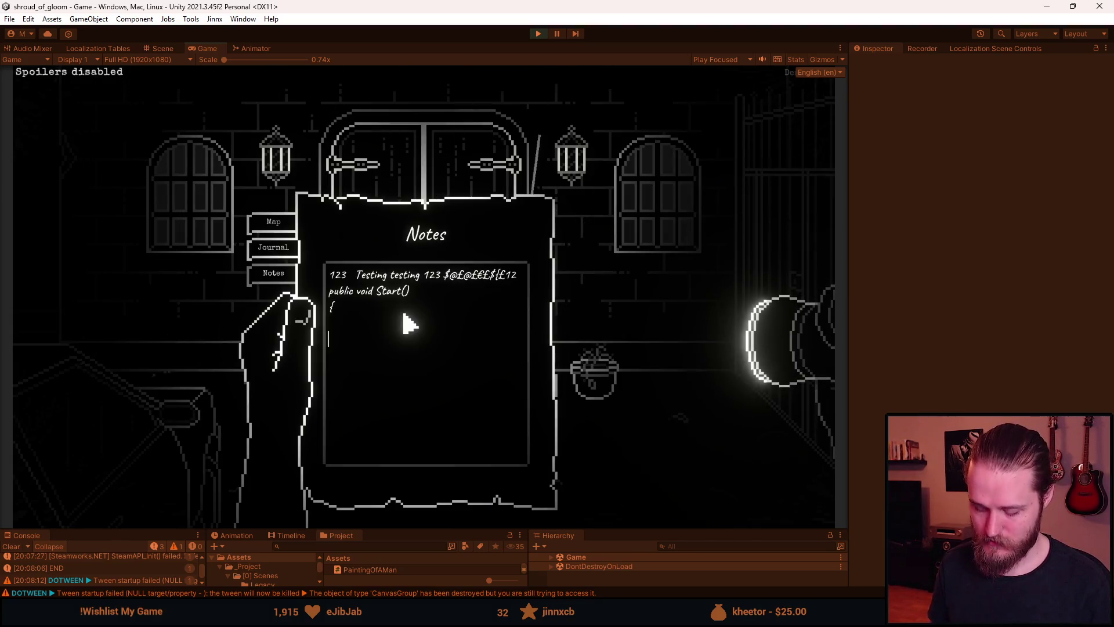
- Add an indented Debug.Log("HelloWorld") line inside the braces, removing stray characters
left_click(405, 316)
type("}")
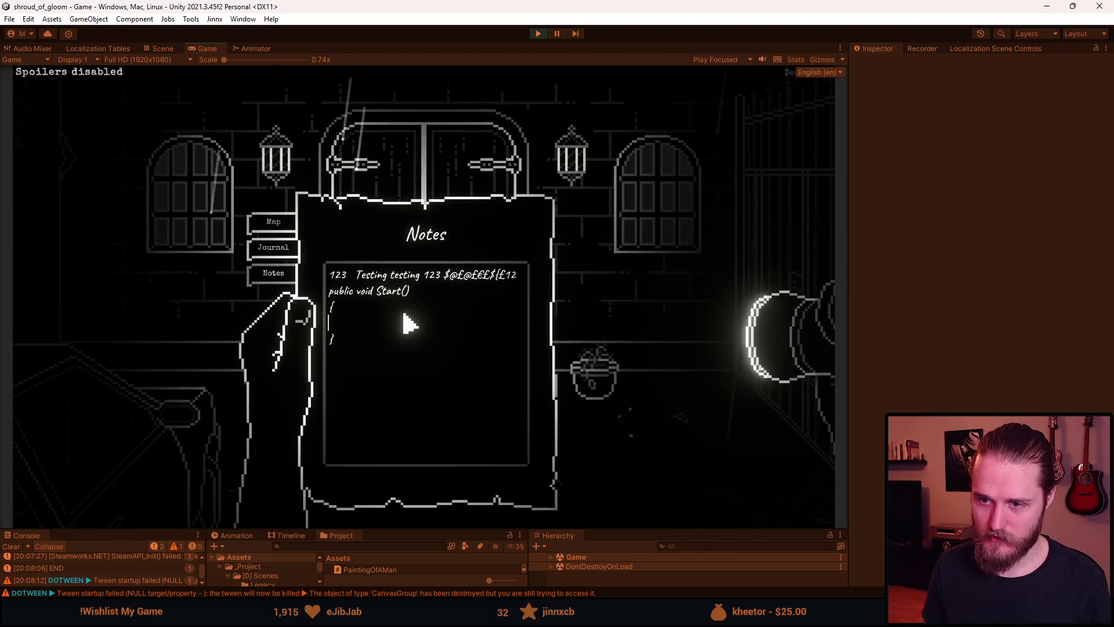
key("Tab")
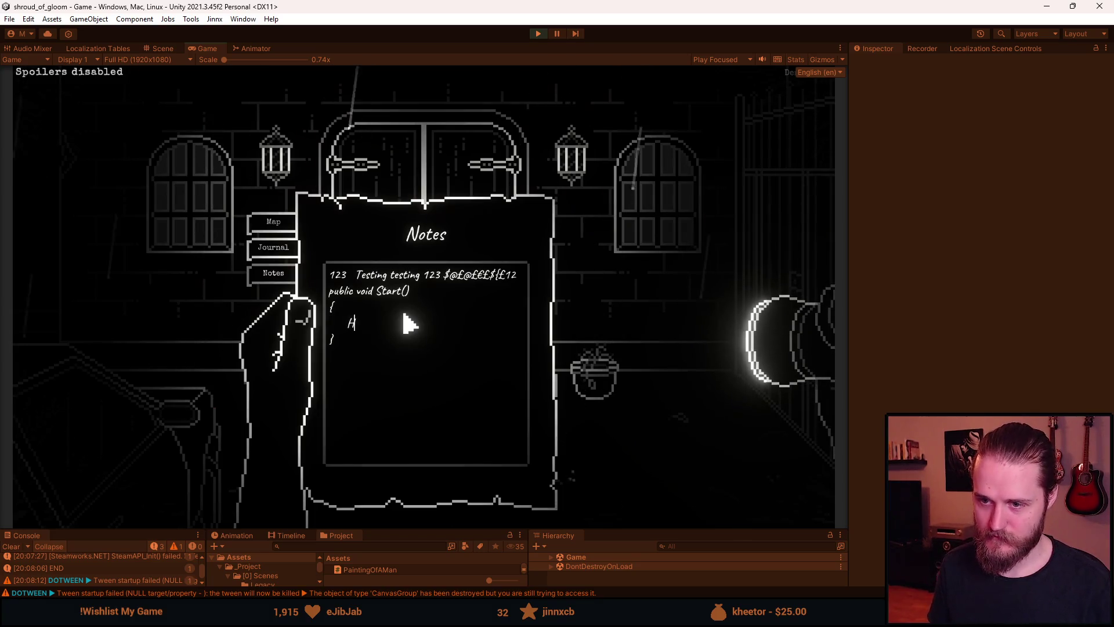
key("BackSpace")
key("BackSpace")
key("BackSpace")
type("Debug.Log")
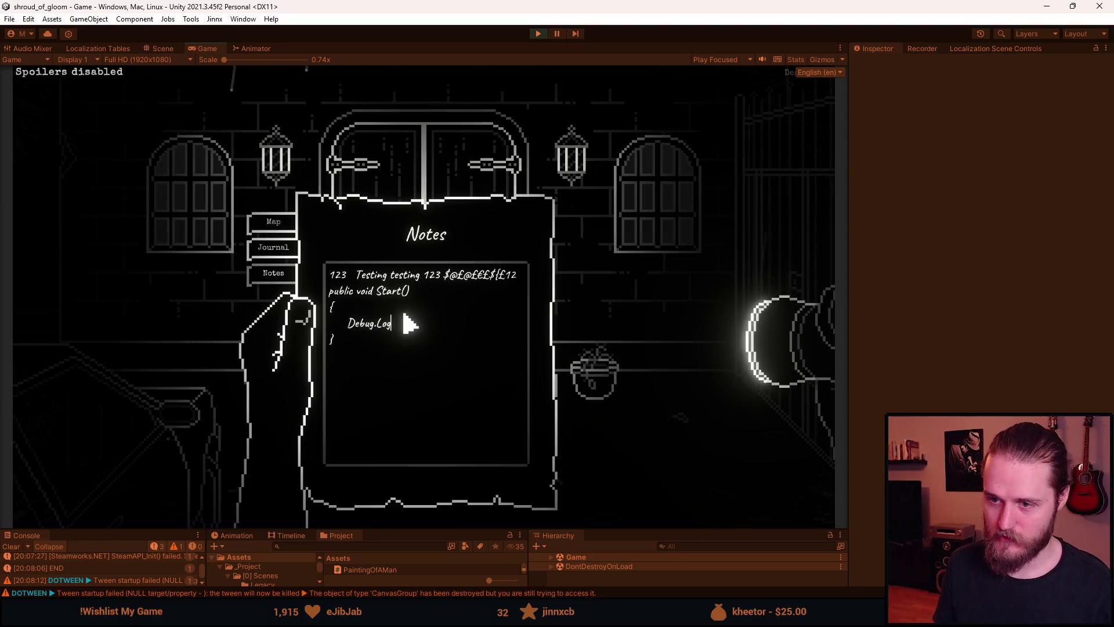
type("(\"")
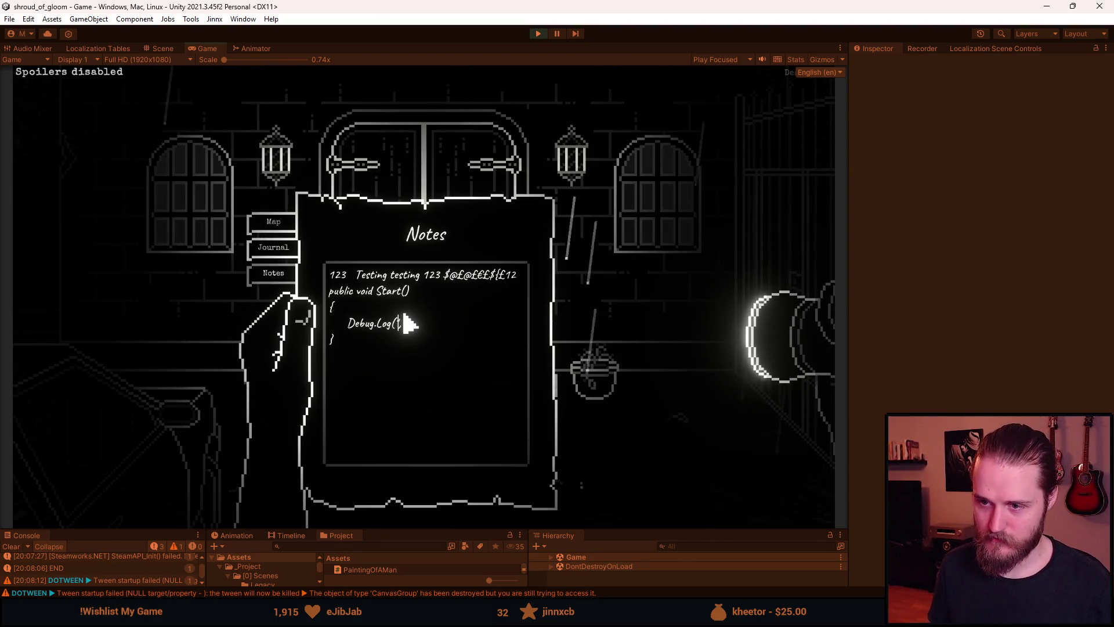
type("Hi\")")
type("orld")
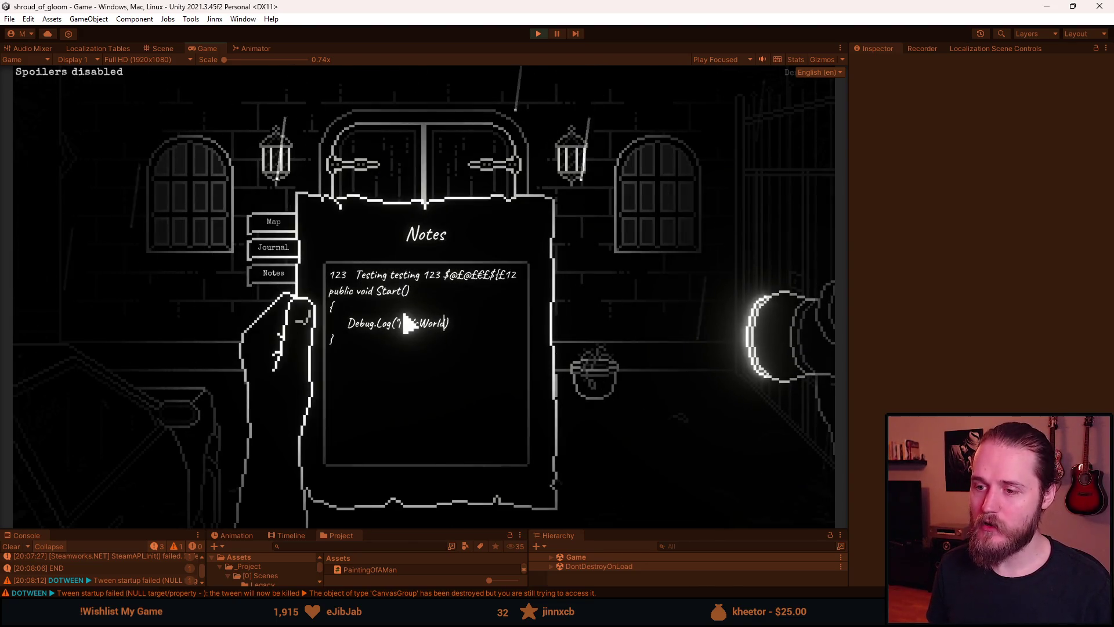
type("hhhhhhh")
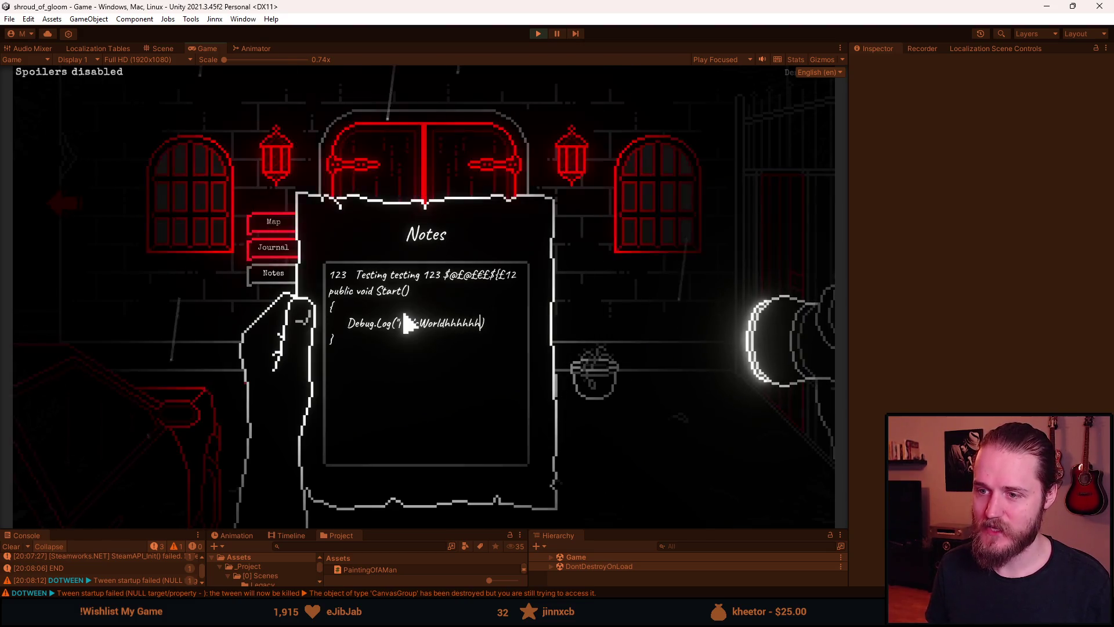
type("hhh")
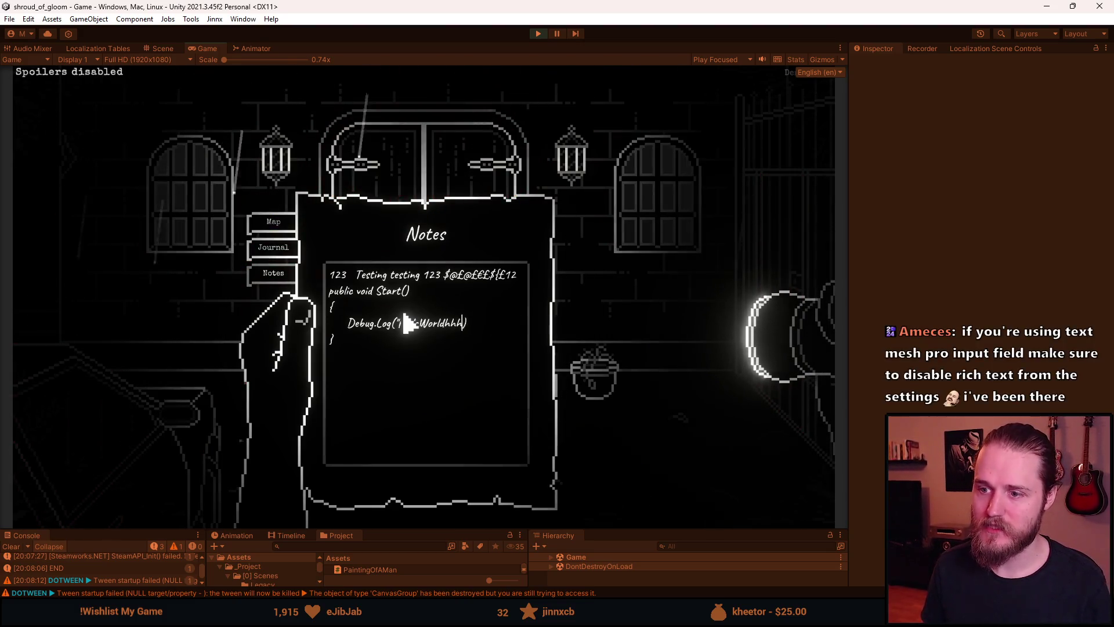
key("BackSpace")
key("BackSpace")
key("BackSpace")
type("\")")
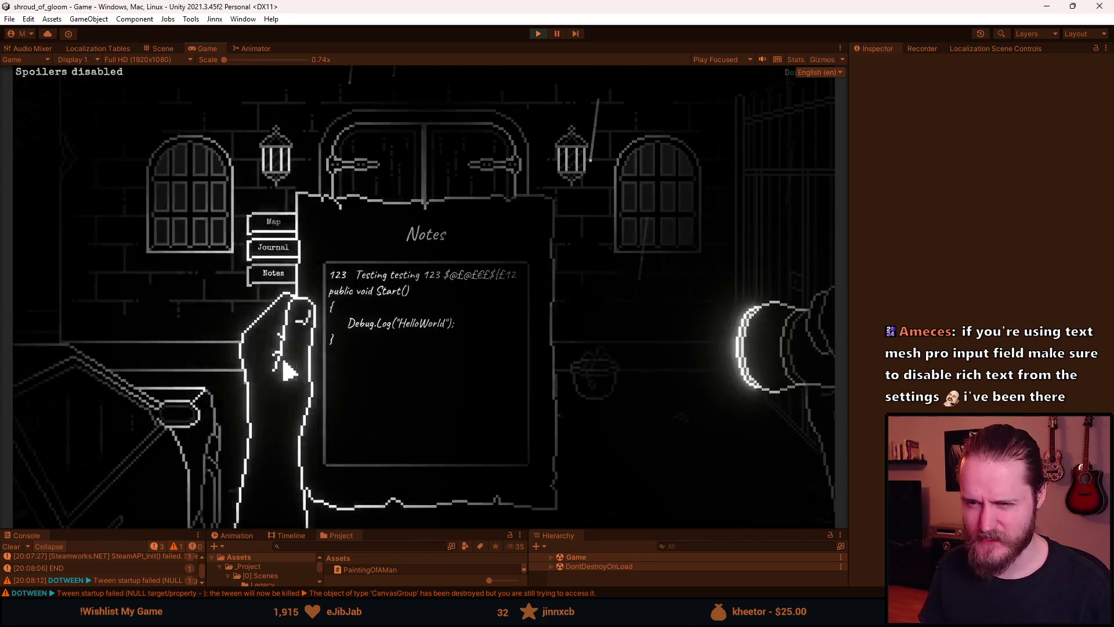
- End the Debug.Log line with a semicolon, add a literal <b>Toasdk</b> line, and close the notes
type(";")
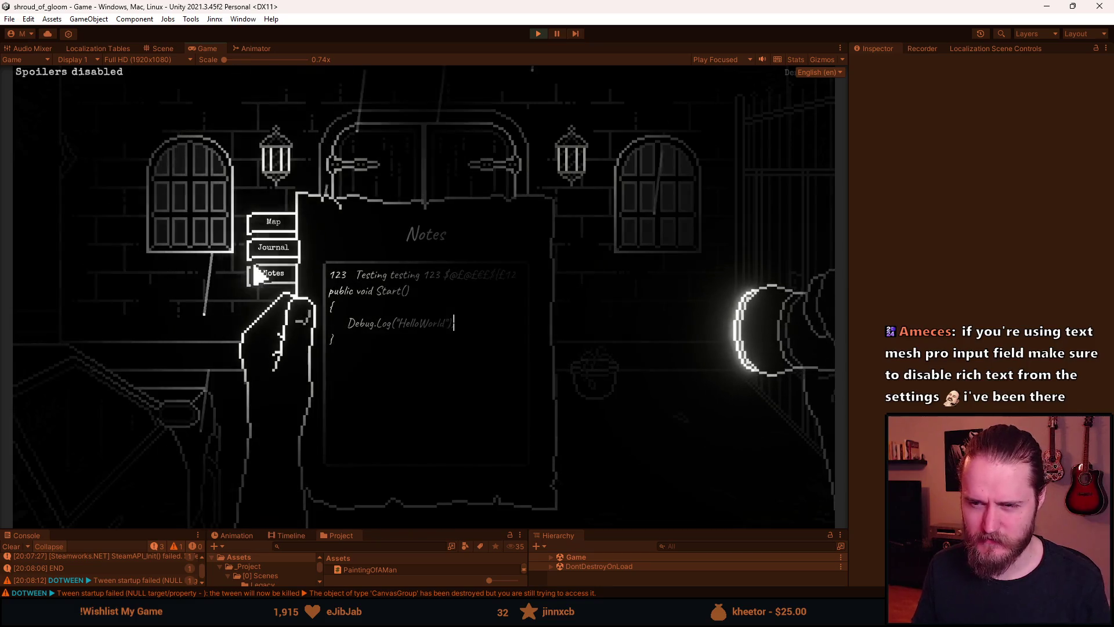
left_click(257, 270)
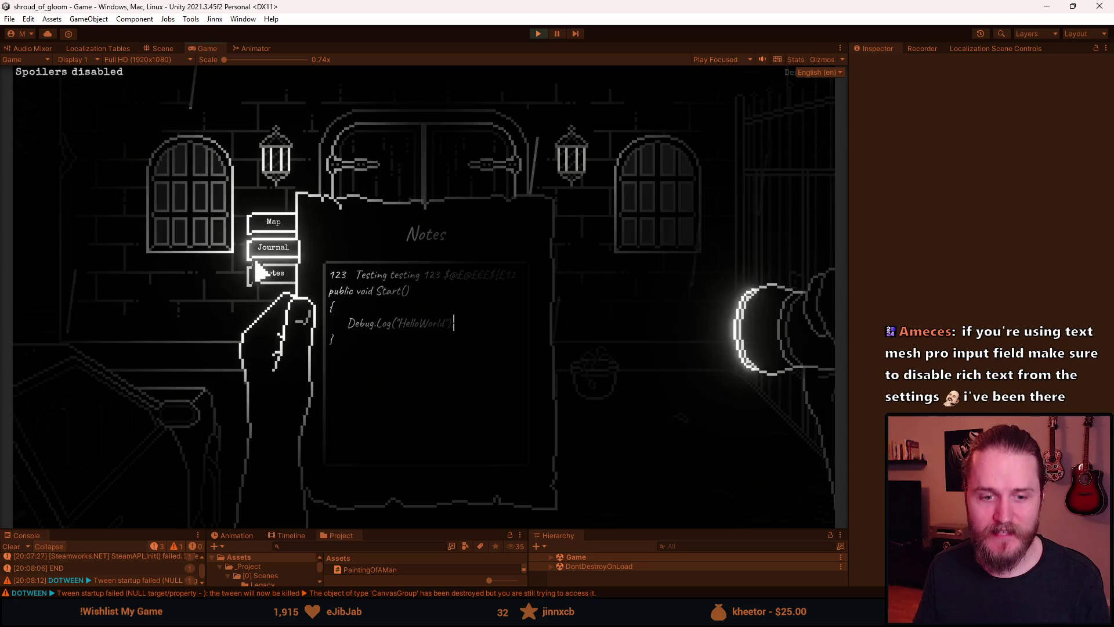
left_click(395, 336)
type("<b>Tod")
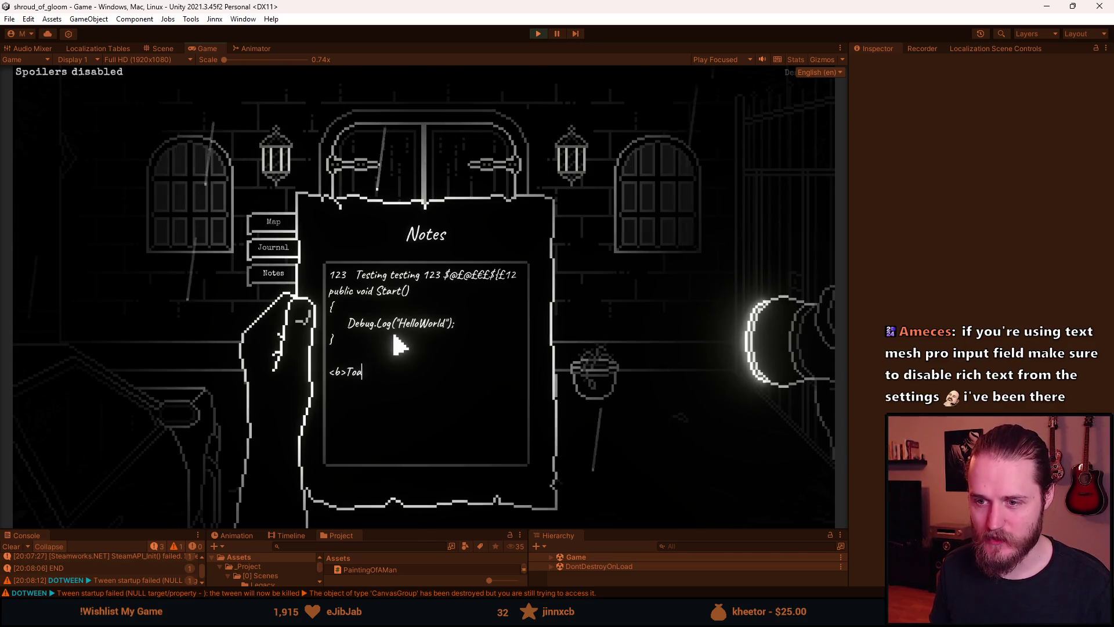
type("sdk<B")
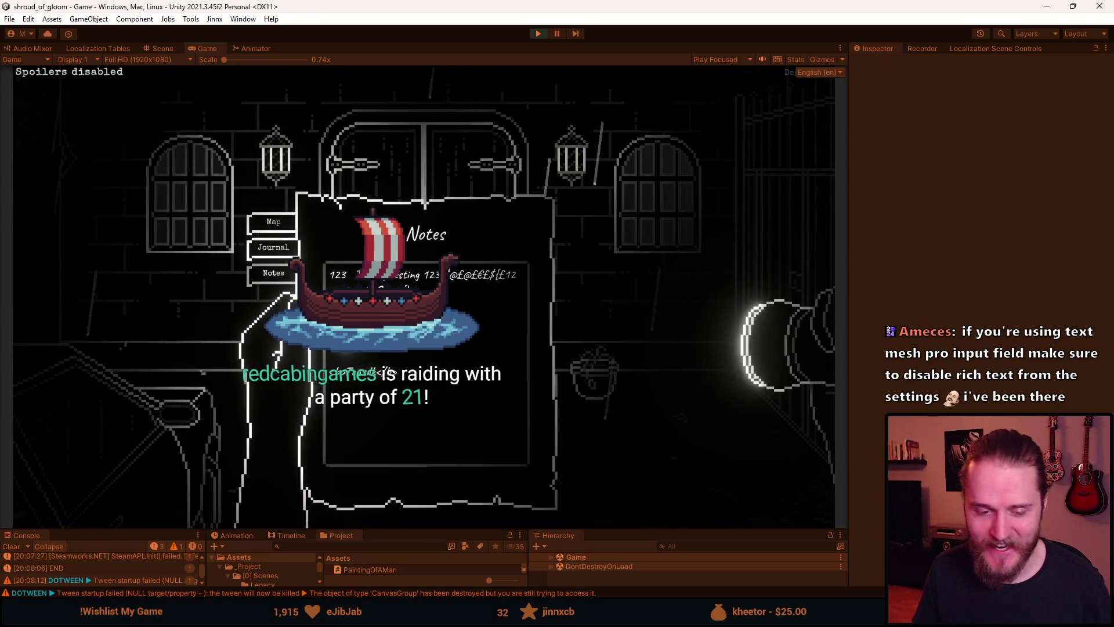
key("Escape")
key("Escape")
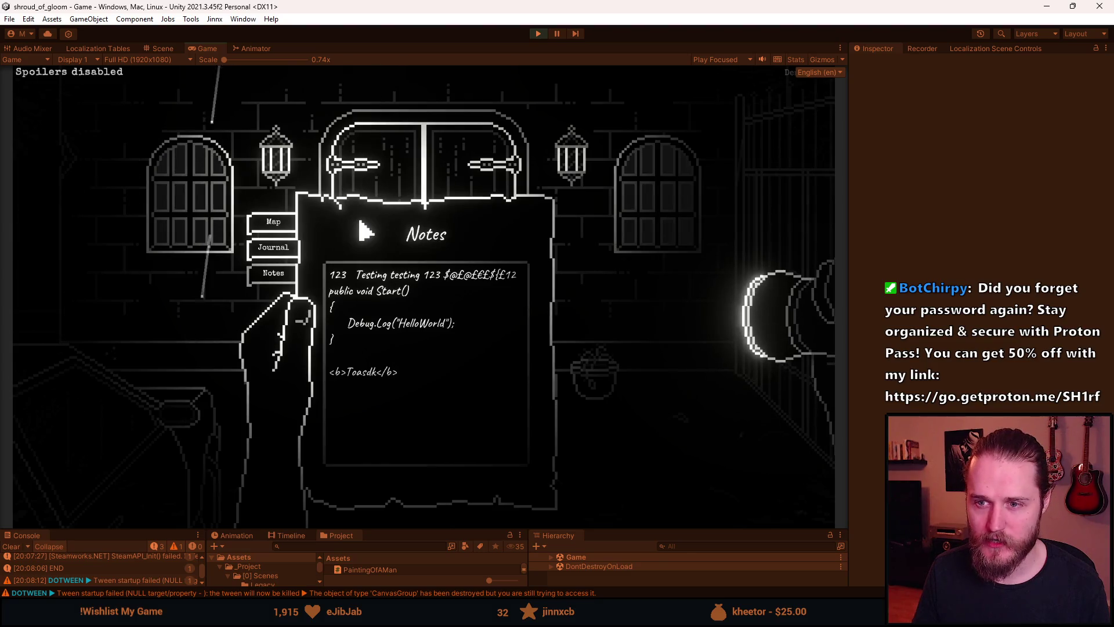
- Switch between the Map and Notes pages, close the overlay, visit the barrel room, and return to the double doors
left_click(274, 222)
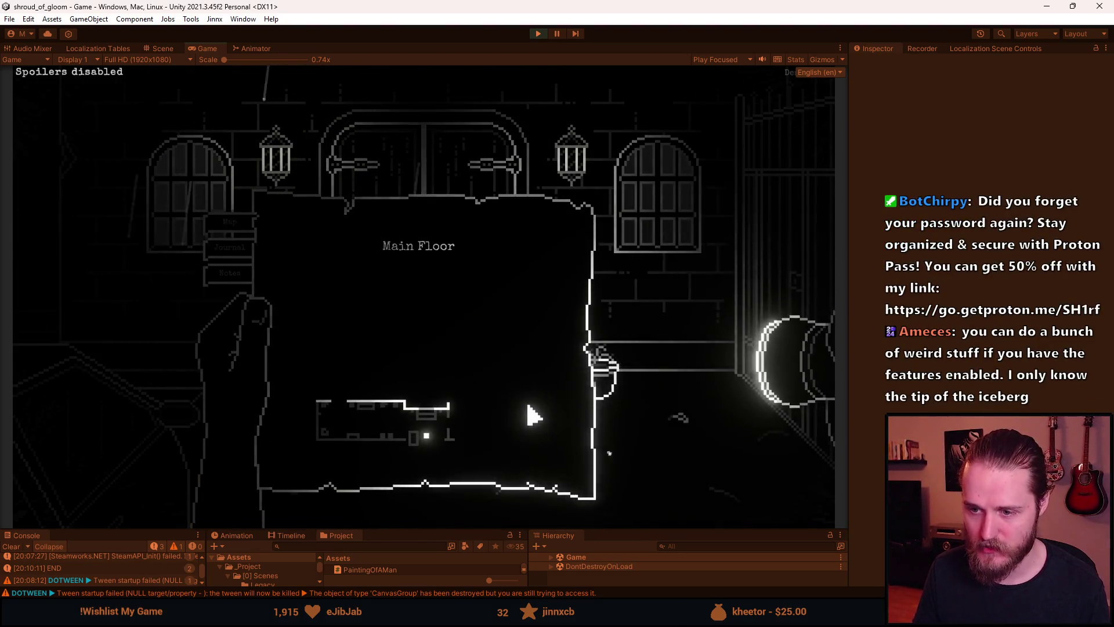
left_click(244, 278)
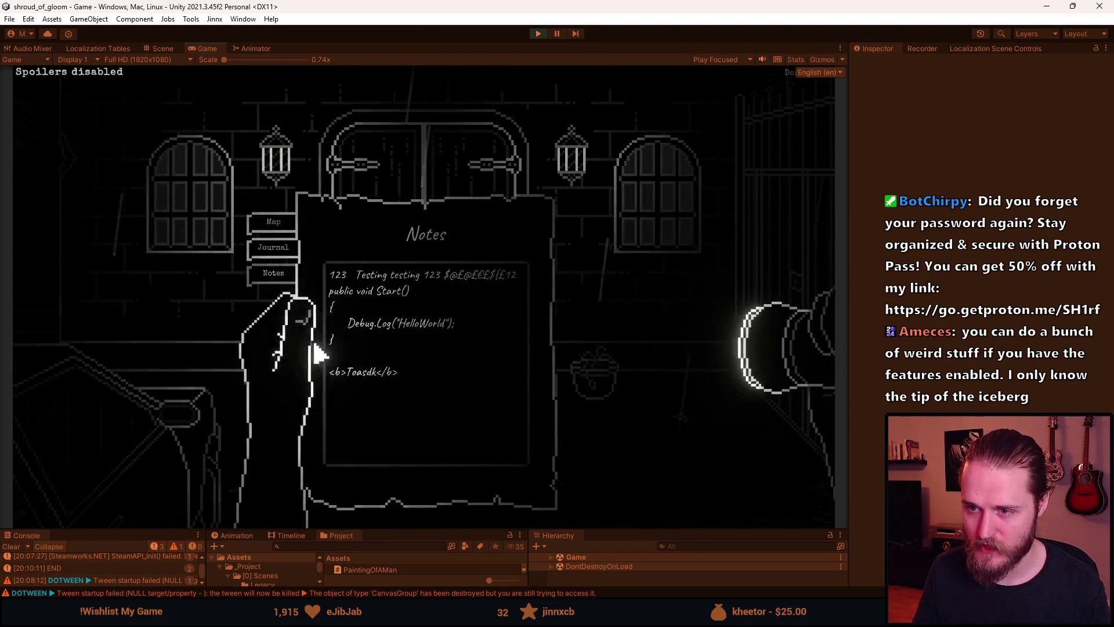
key("Escape")
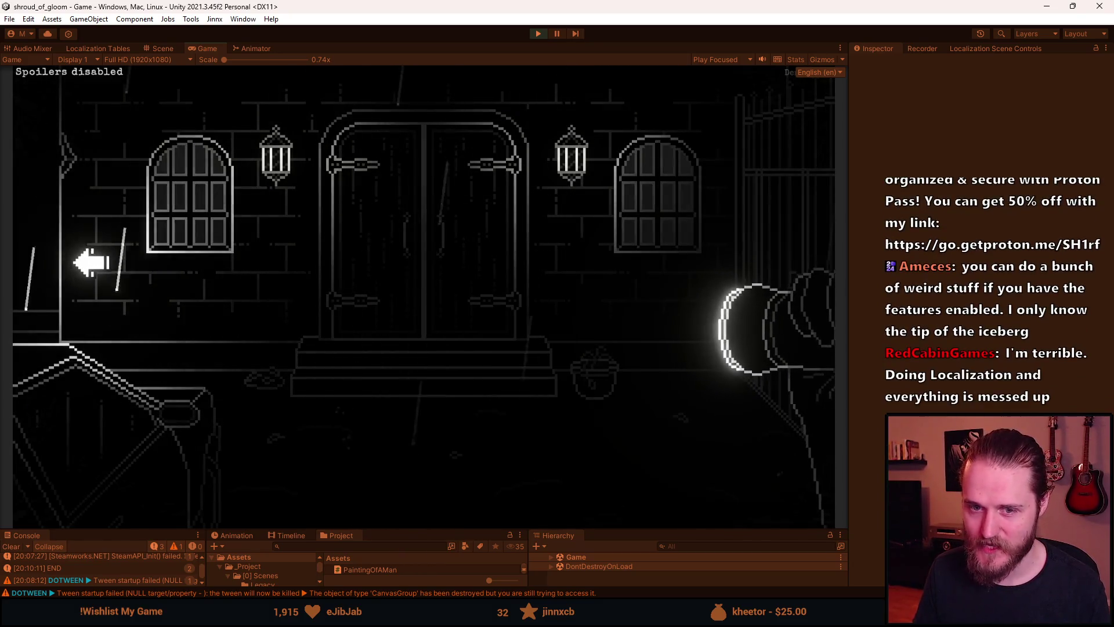
left_click(78, 266)
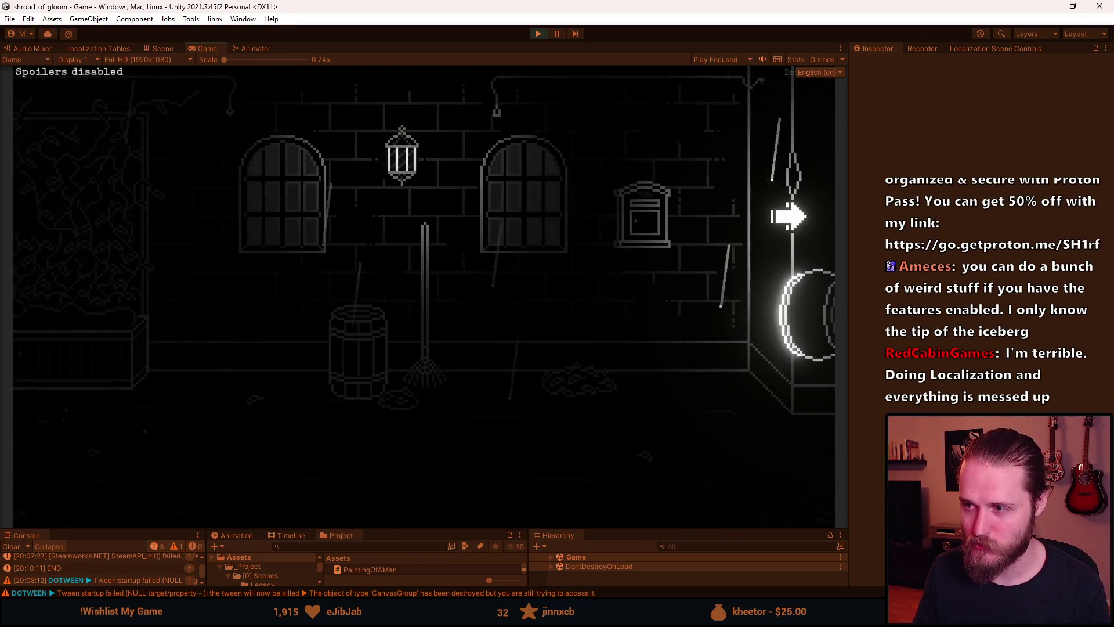
left_click(788, 216)
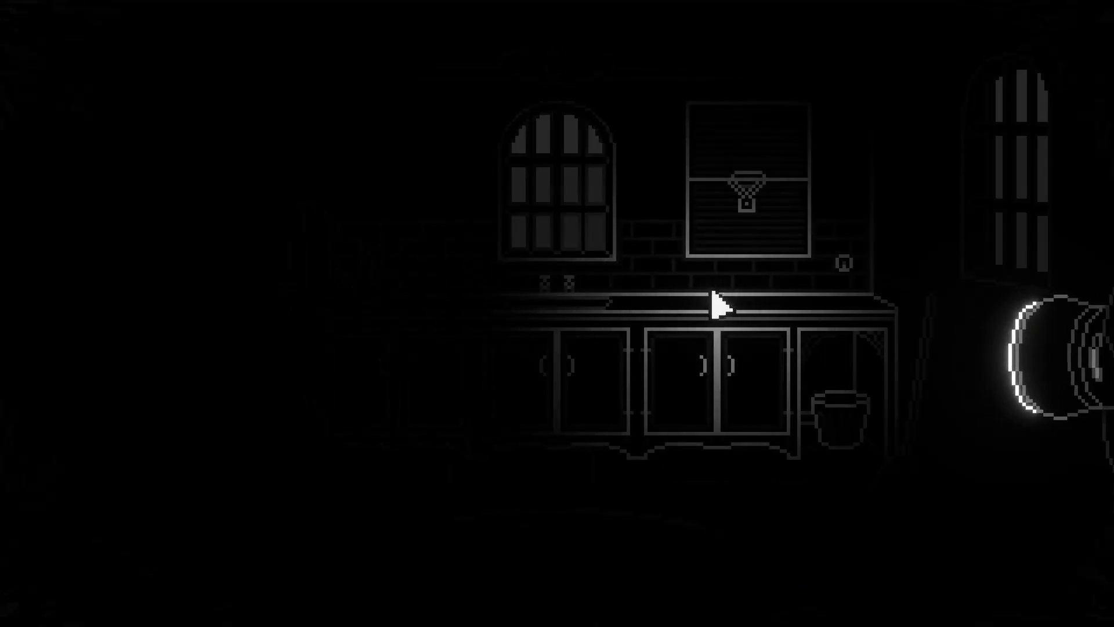
left_click(760, 386)
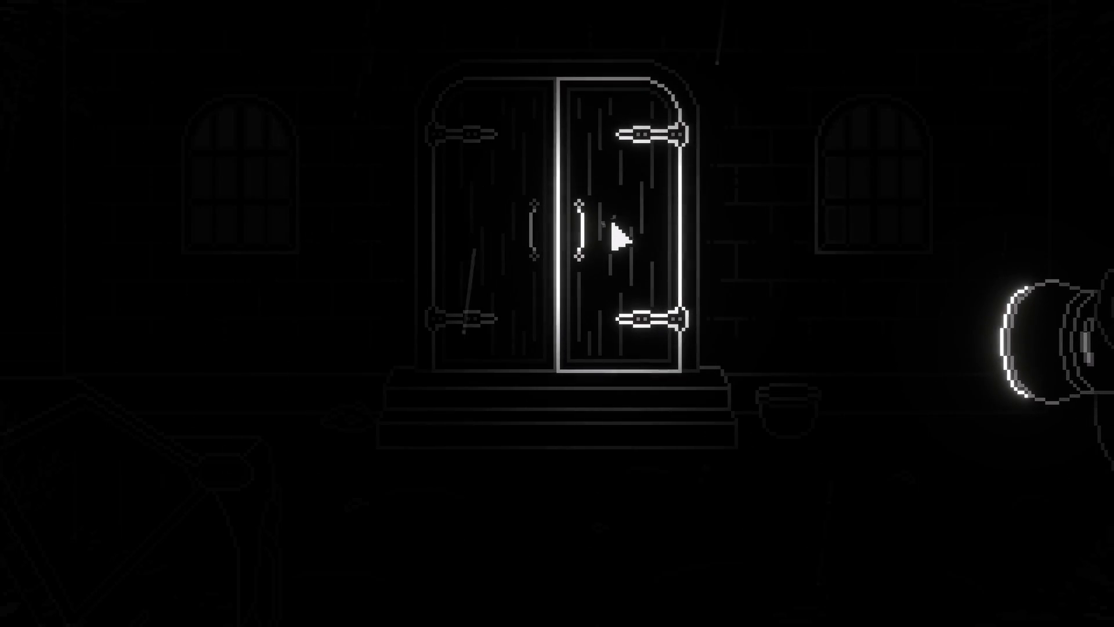
left_click(618, 236)
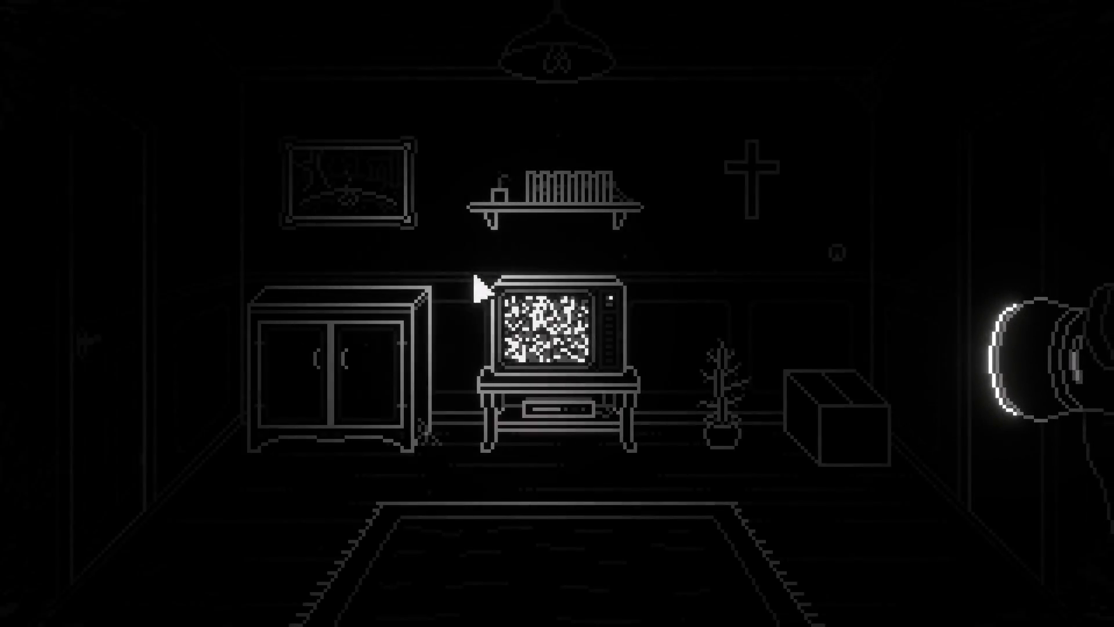
left_click(365, 390)
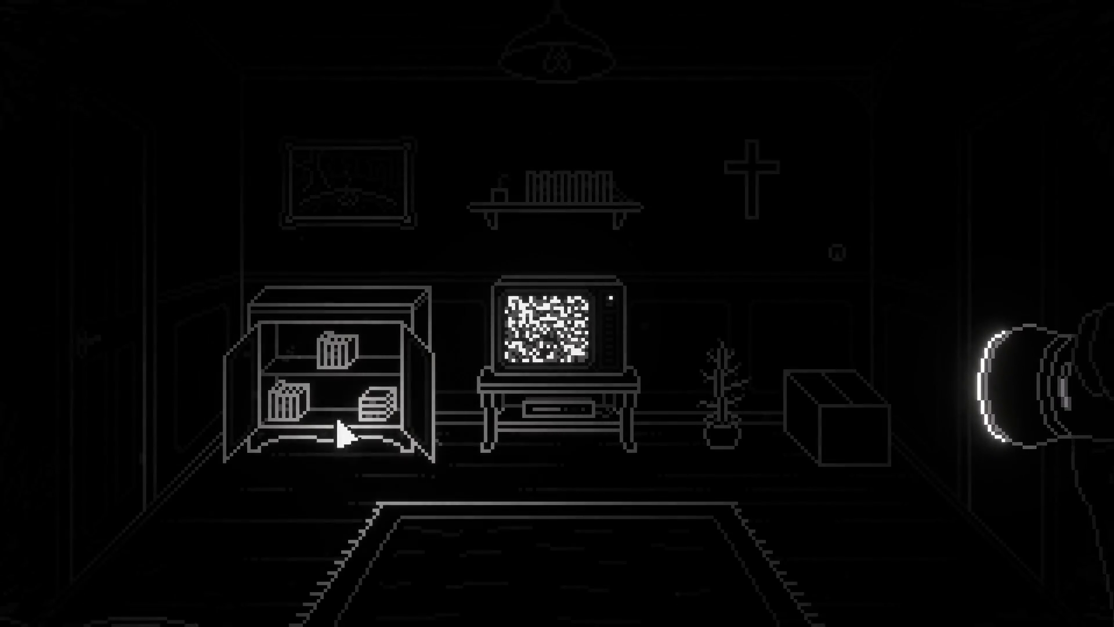
left_click(830, 415)
left_click(598, 256)
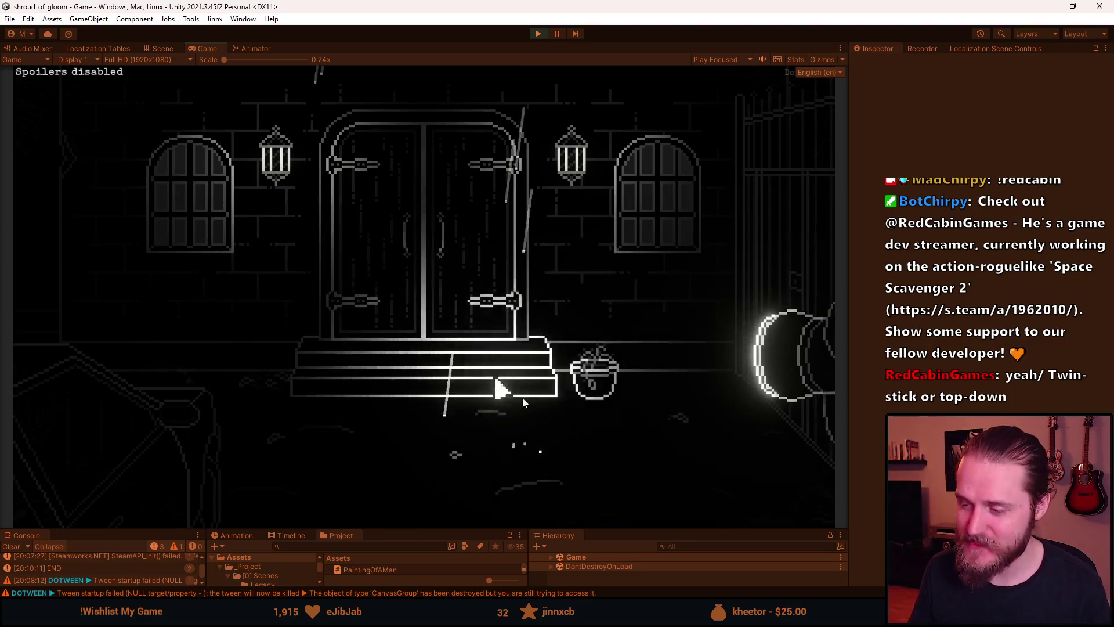
- Reopen the Notes page to verify its text, then quit the game to the main menu
key("Tab")
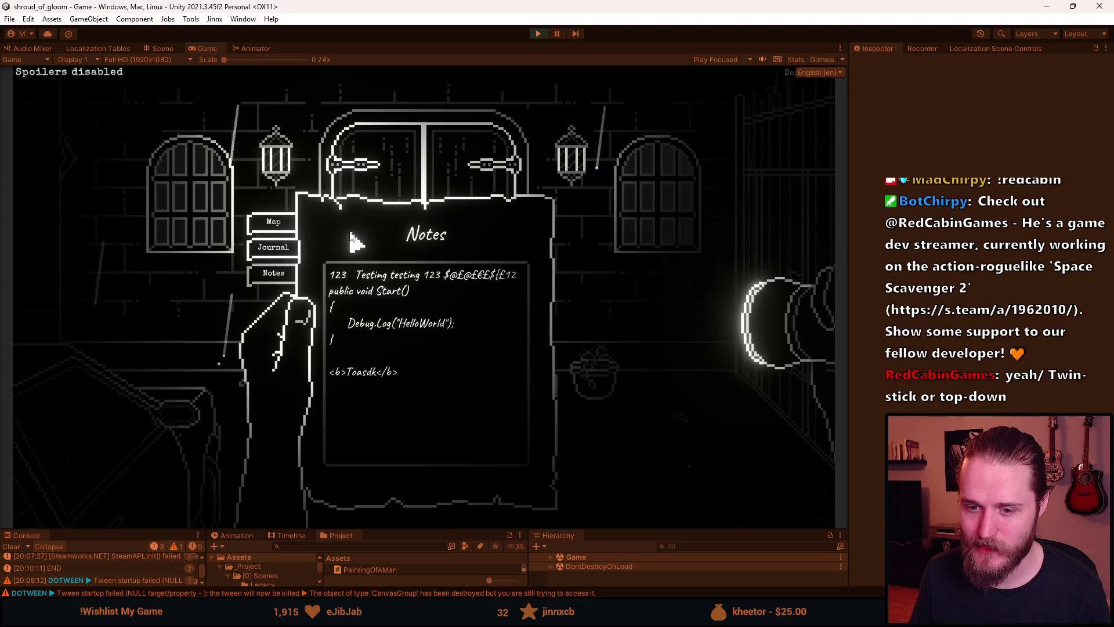
key("Tab")
key("Tab")
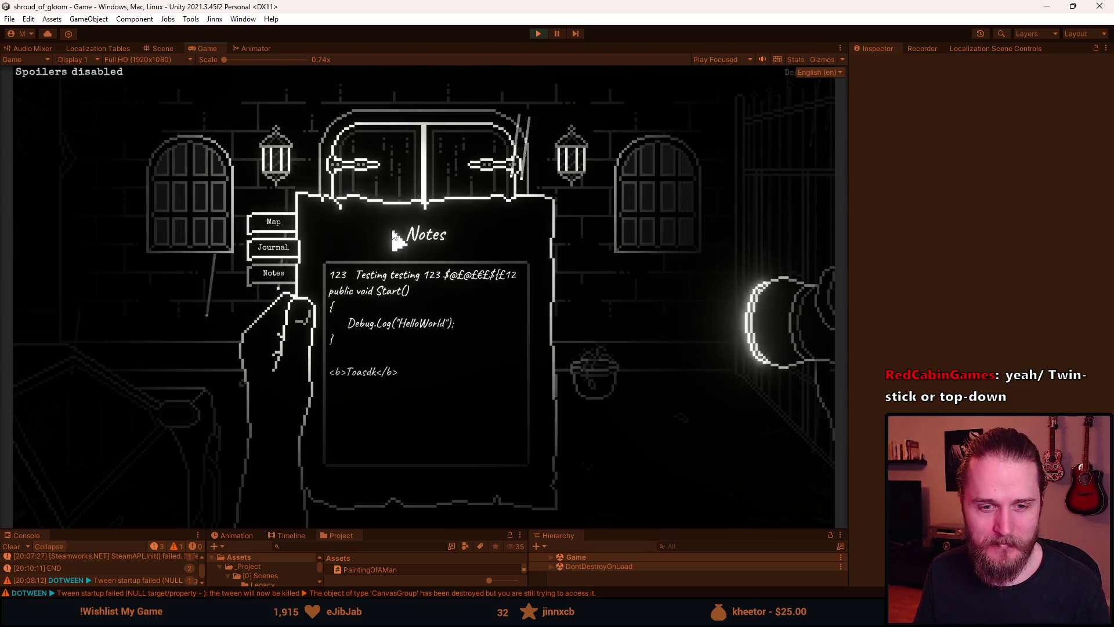
left_click(301, 274)
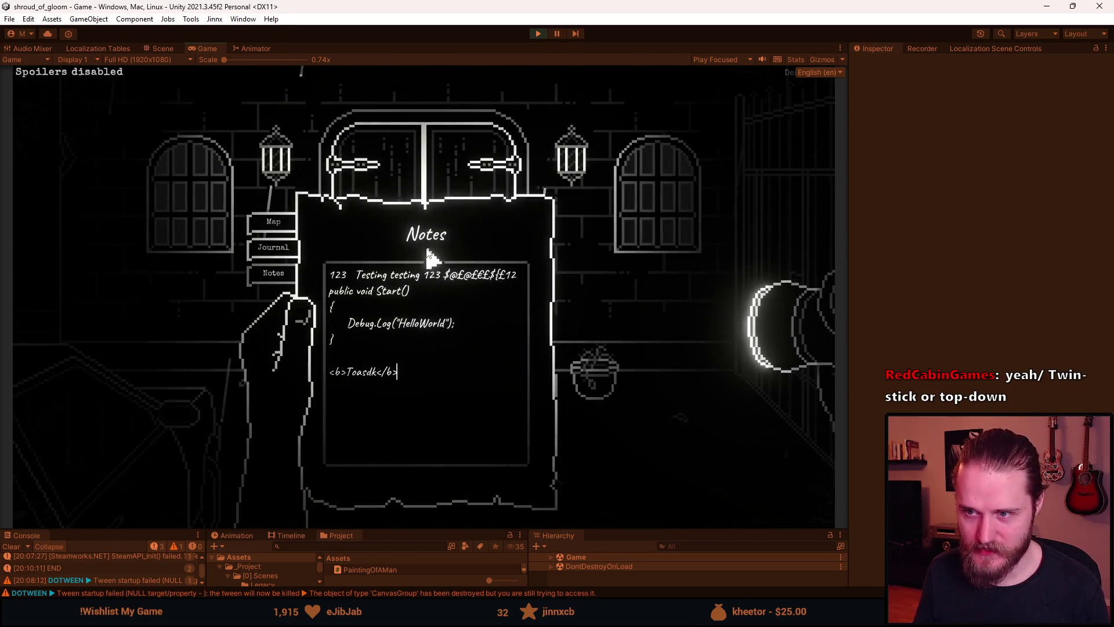
key("Escape")
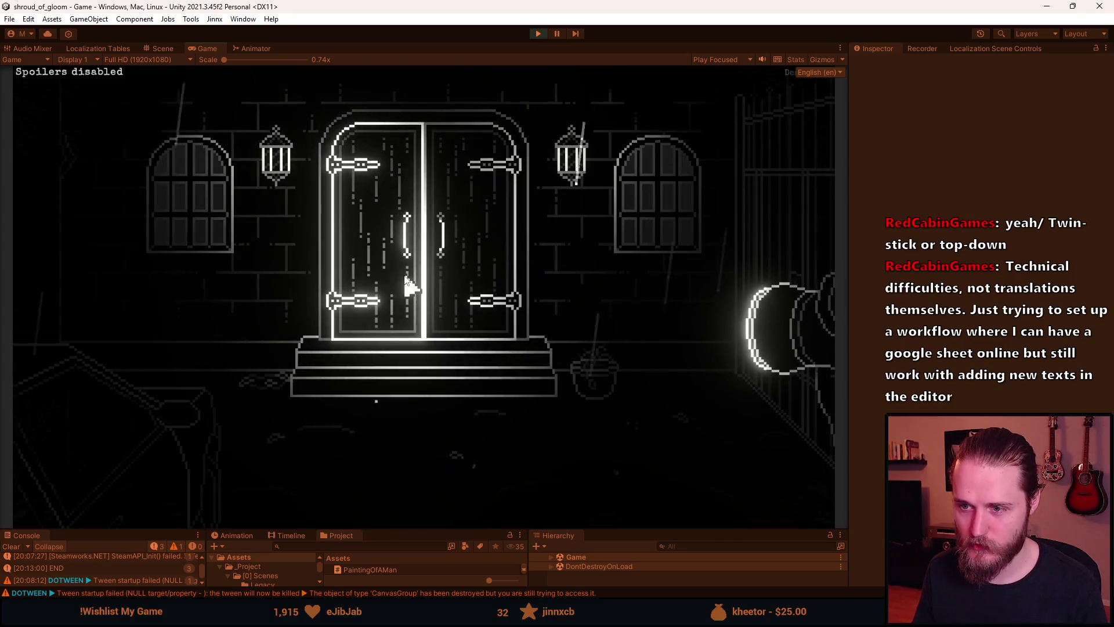
key("Escape")
left_click(424, 378)
left_click(422, 339)
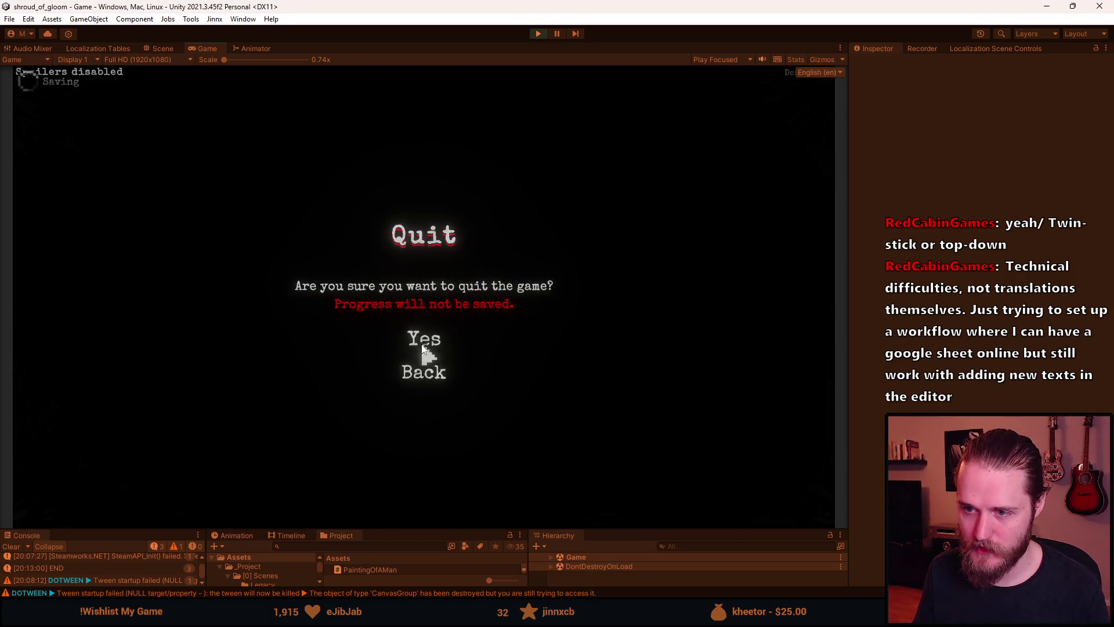
- Restart from the saved progress and show the Notes page with its code and <b>Toasdk</b> lines
left_click(213, 298)
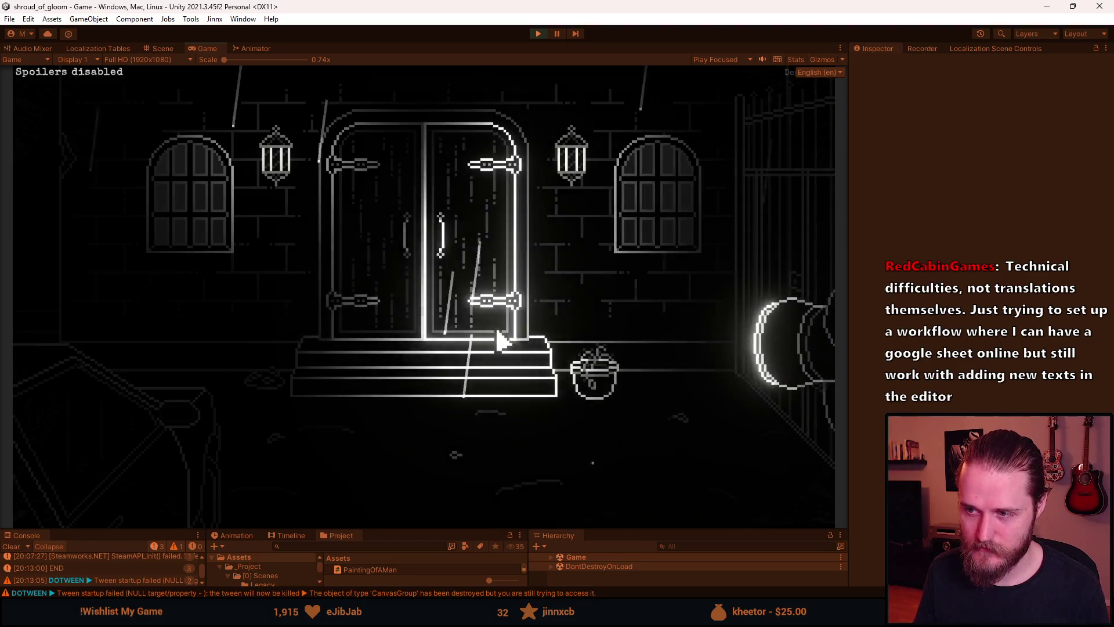
key("Tab")
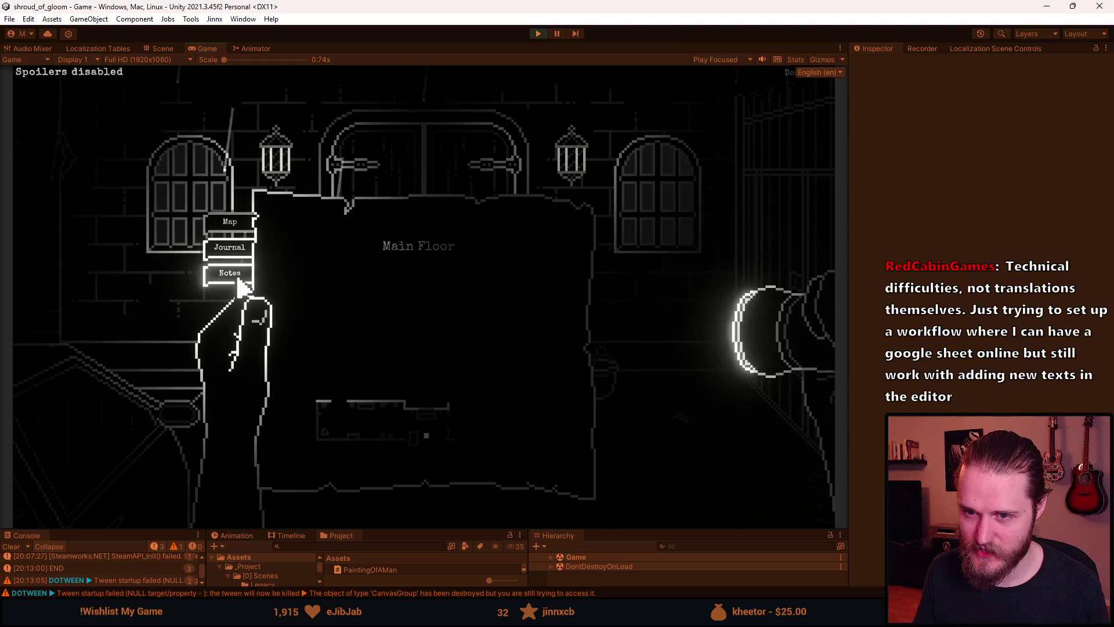
left_click(239, 280)
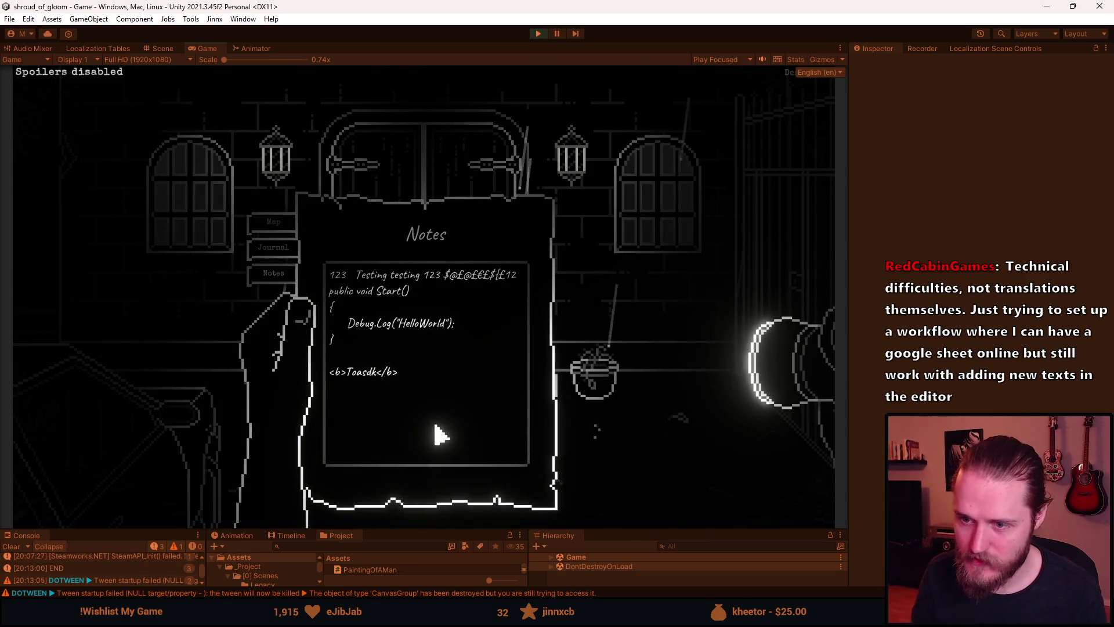
- Add a new line 'FULLY FUNCTIONAL FUCK YEAH' below the existing notes
key("Return")
key("Return")
key("Return")
type("FULLY FUNCTI")
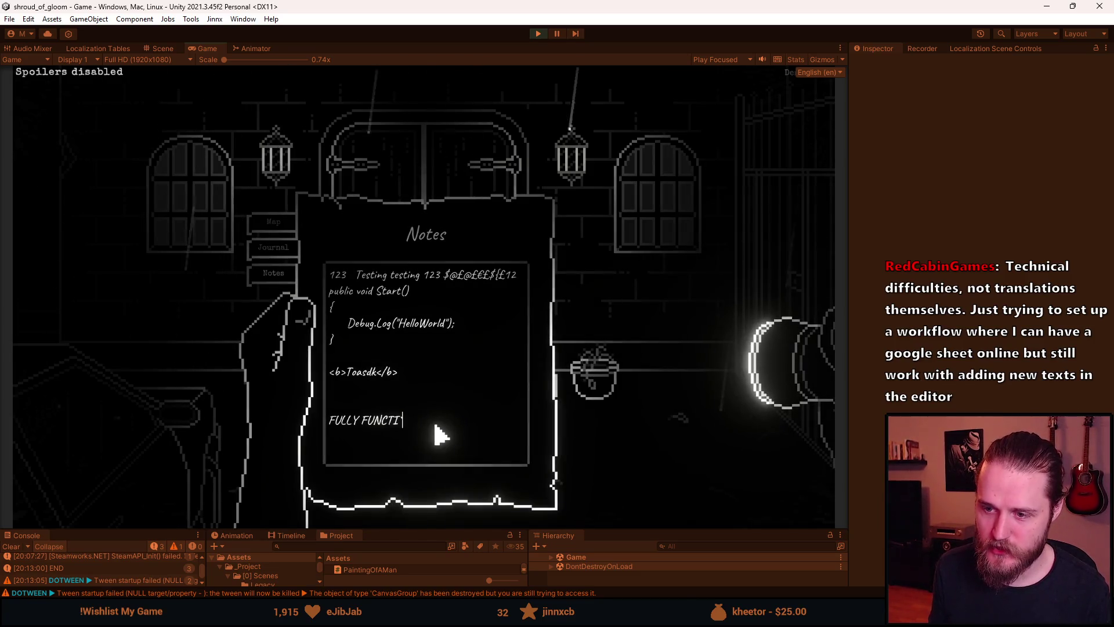
type("ONAC")
key("BackSpace")
type("L FUCK YEAH")
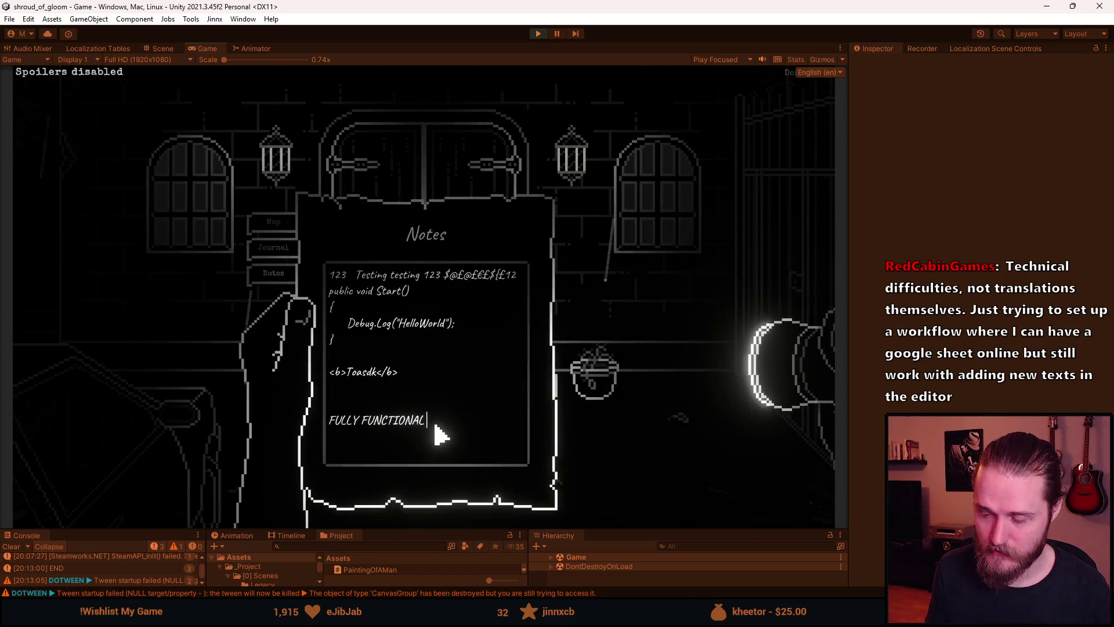
- Close Notes, quit the game, reload the Slot 1 save, and pause it
key("Escape")
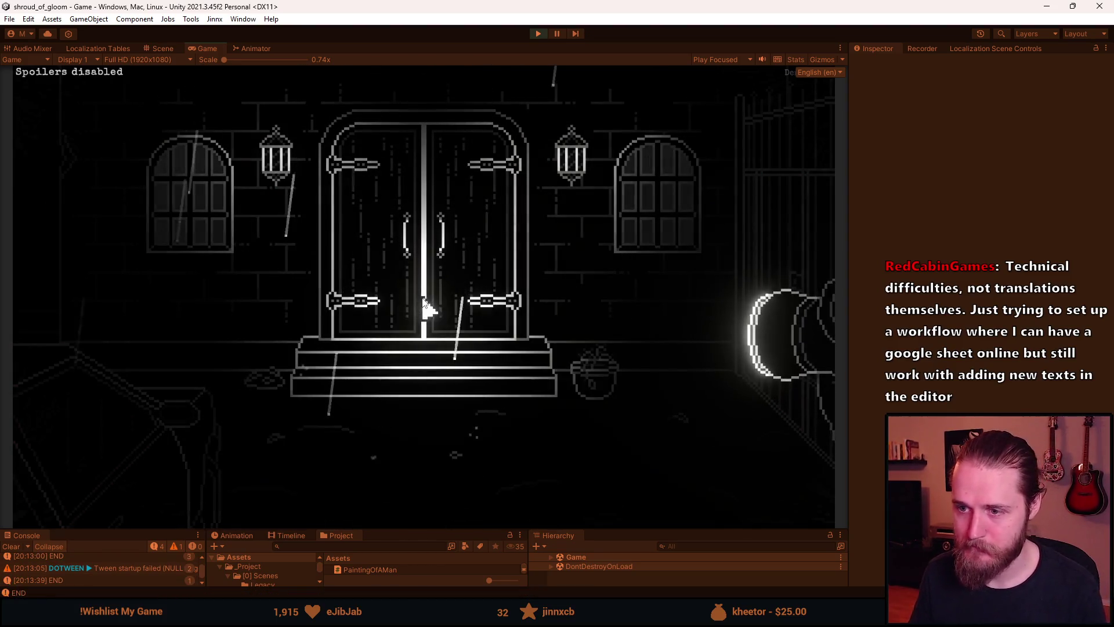
key("Escape")
left_click(423, 378)
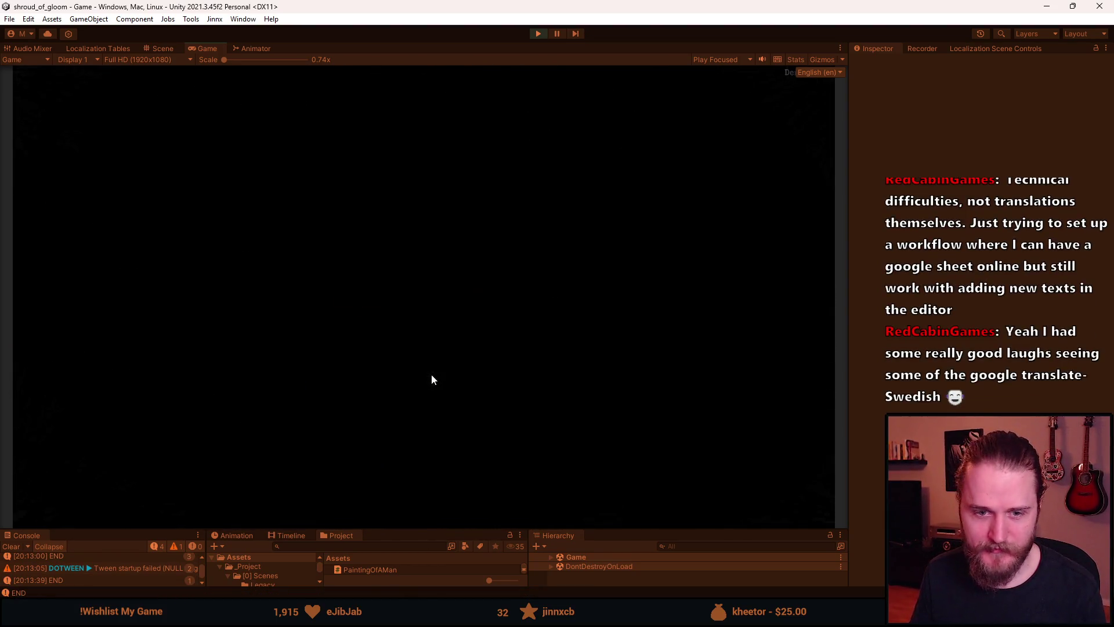
left_click(180, 299)
left_click(209, 308)
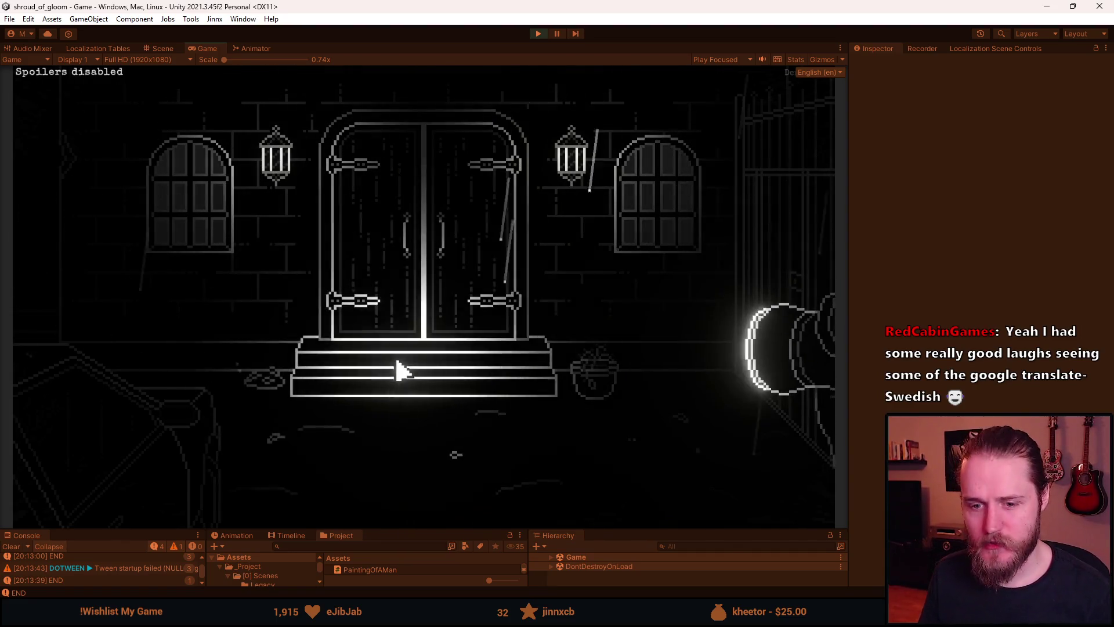
key("Escape")
- Make the bottom editor panels taller, then open the first tutorial video in the browser
mouse_move(408, 529)
left_mouse_down()
mouse_move(405, 392)
mouse_move(395, 489)
mouse_move(382, 458)
left_mouse_up()
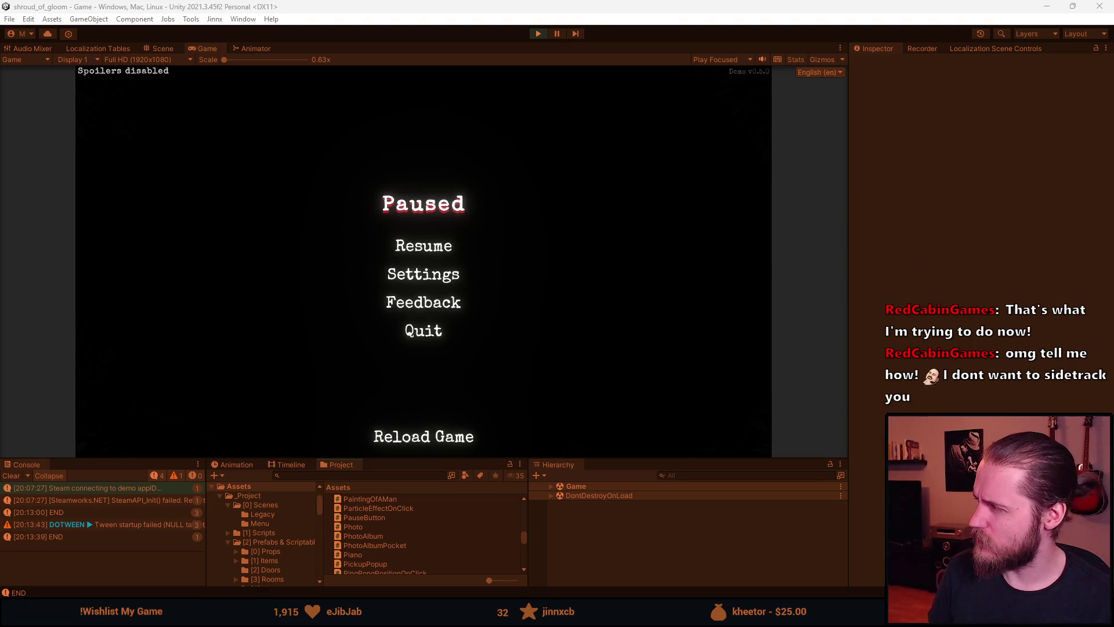
key("alt+Tab")
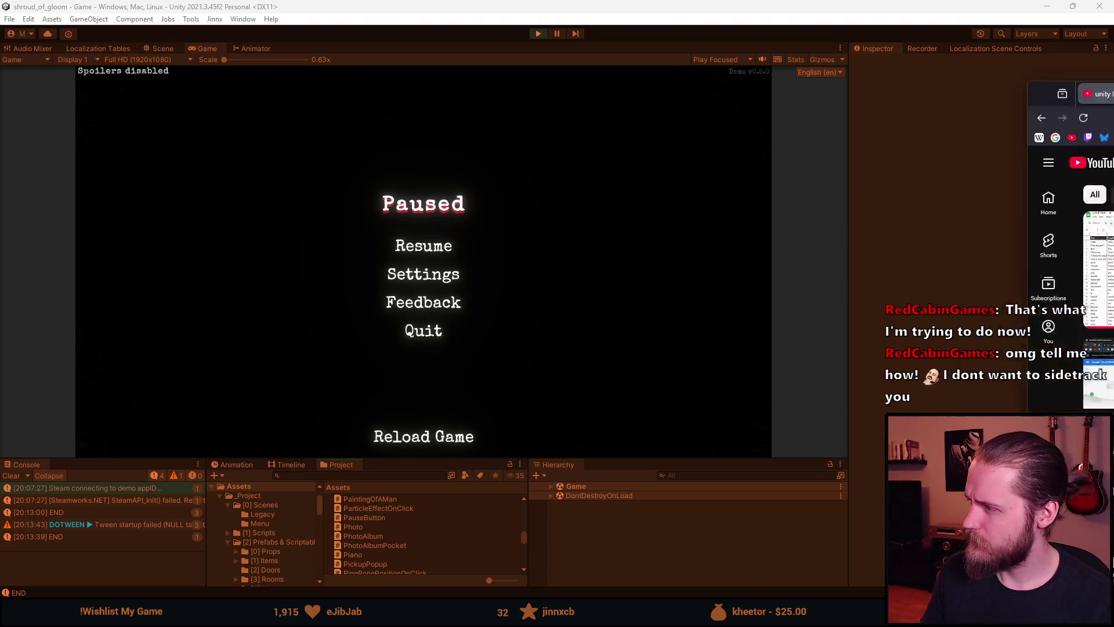
left_click(590, 153)
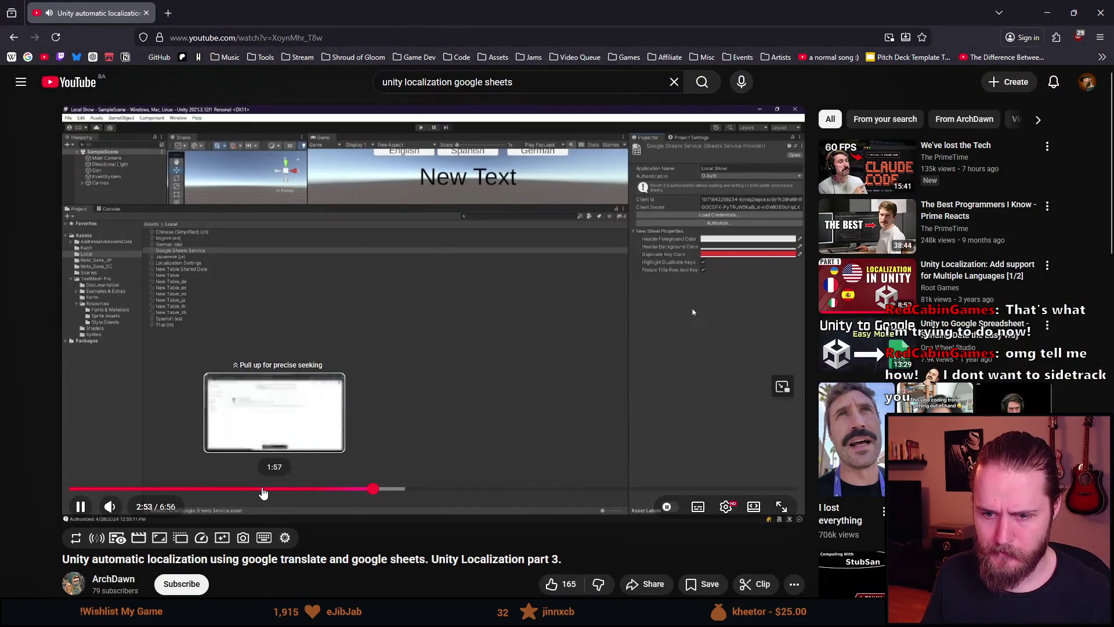
- Pause the tutorial and rewind it to the Google Cloud console part near 1:18
left_click(148, 413)
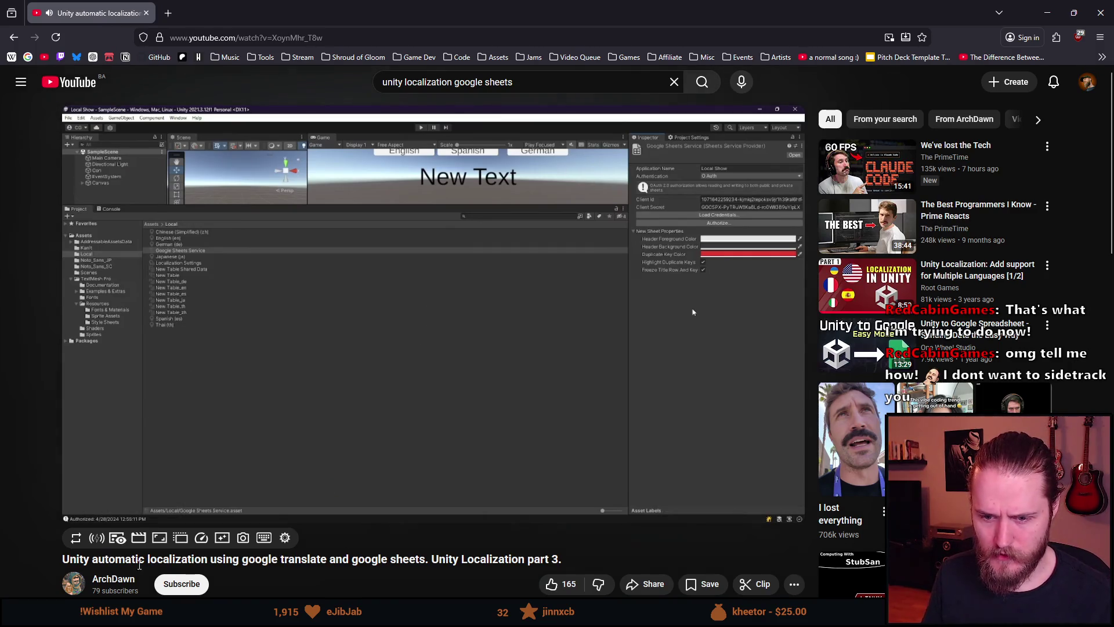
left_click_drag(253, 560, 339, 571)
left_click(299, 572)
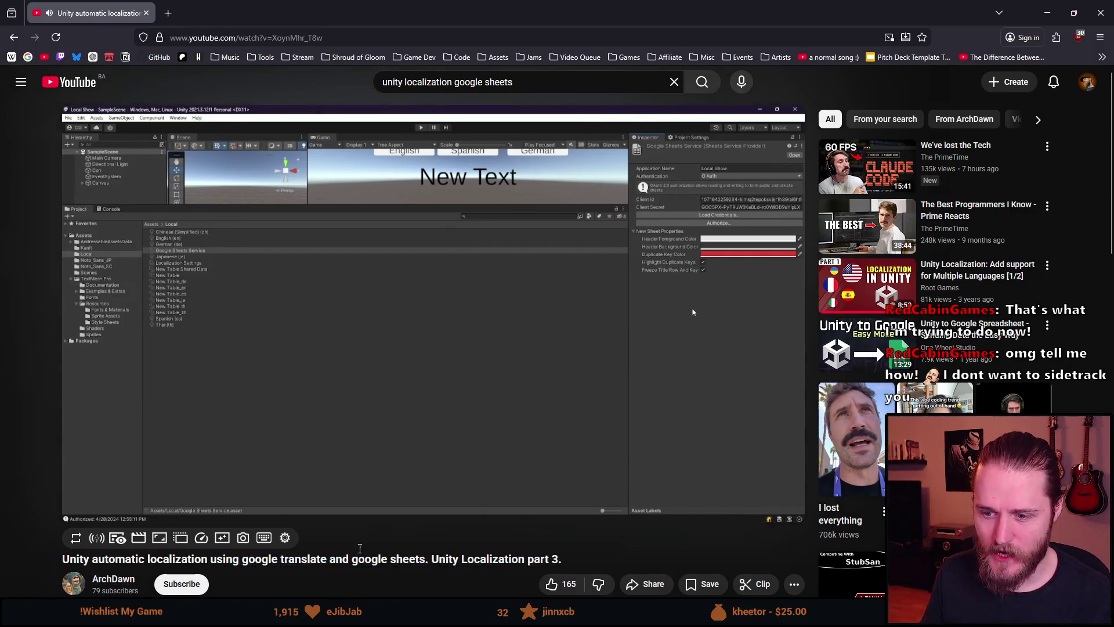
left_click(203, 490)
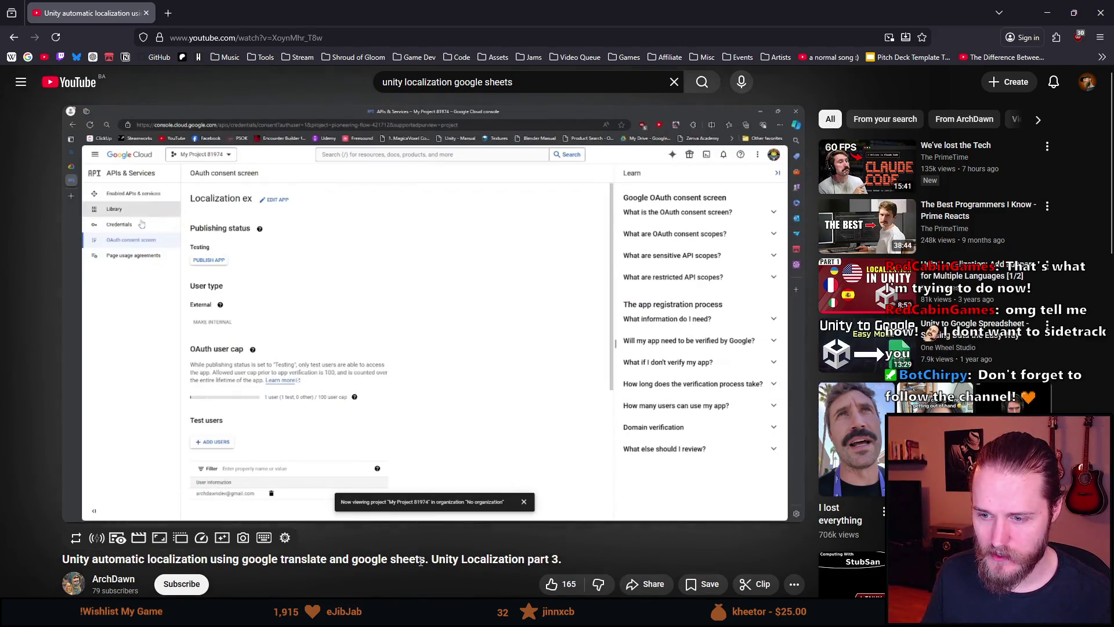
- Select the video's web address and return to Unity Editor
left_click_drag(328, 562, 254, 560)
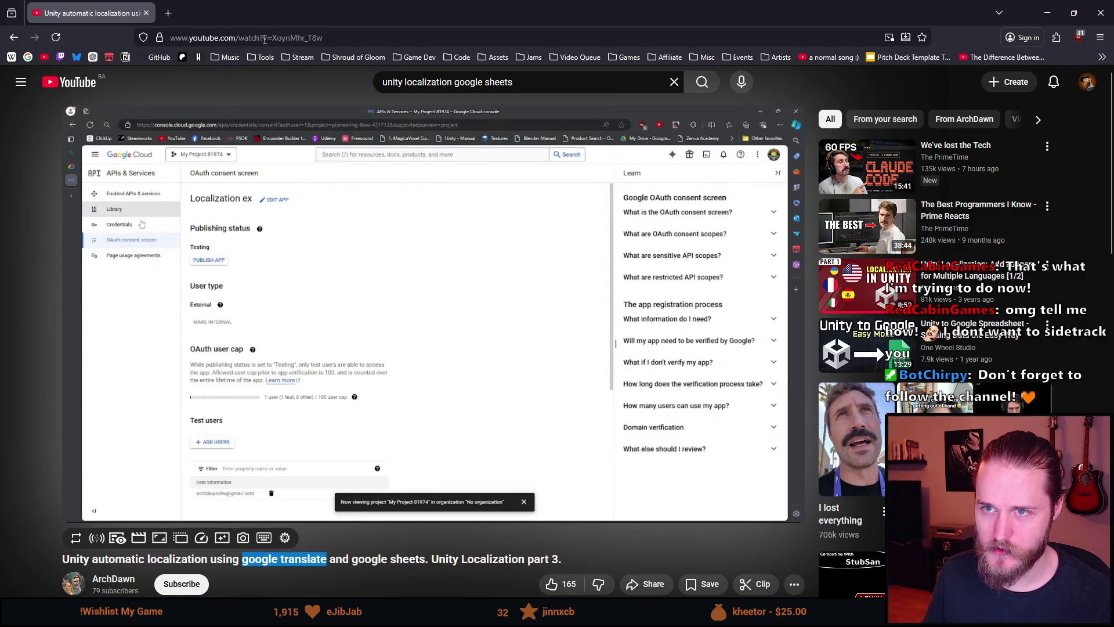
key("ctrl+l")
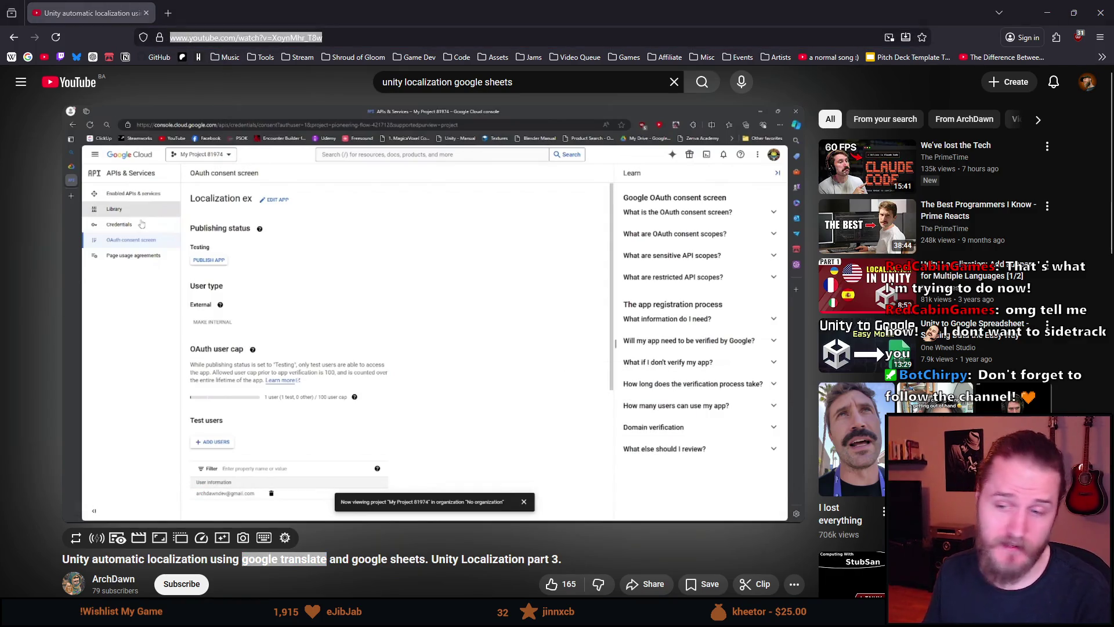
key("alt+Tab")
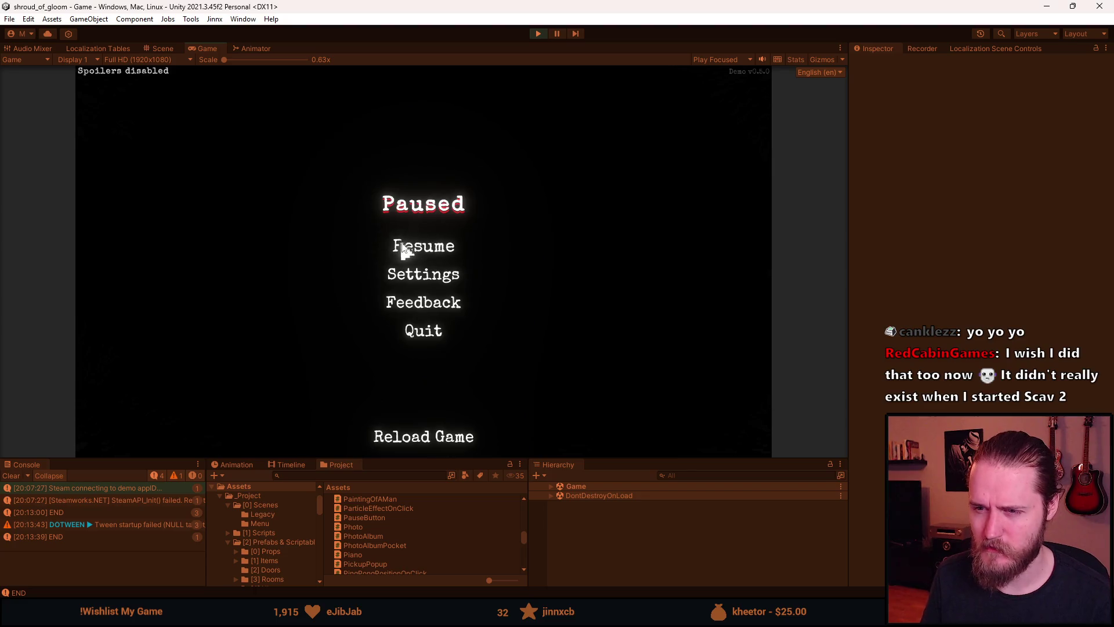
- Lower the Console splitter to enlarge the Game view and resume play from the Paused menu
left_click_drag(416, 458, 416, 530)
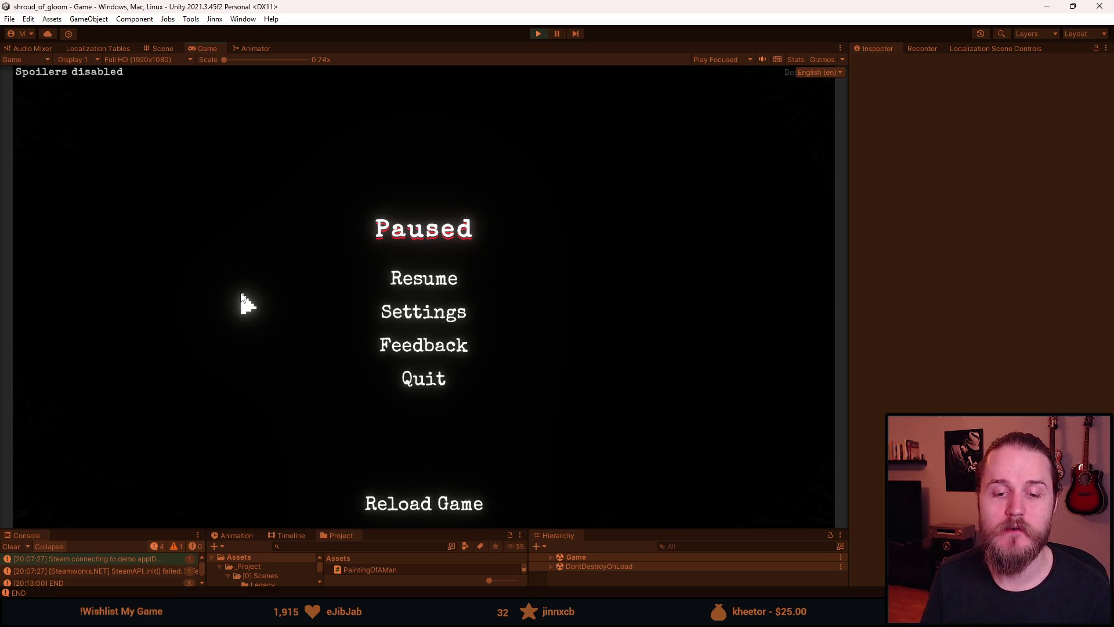
left_click(445, 282)
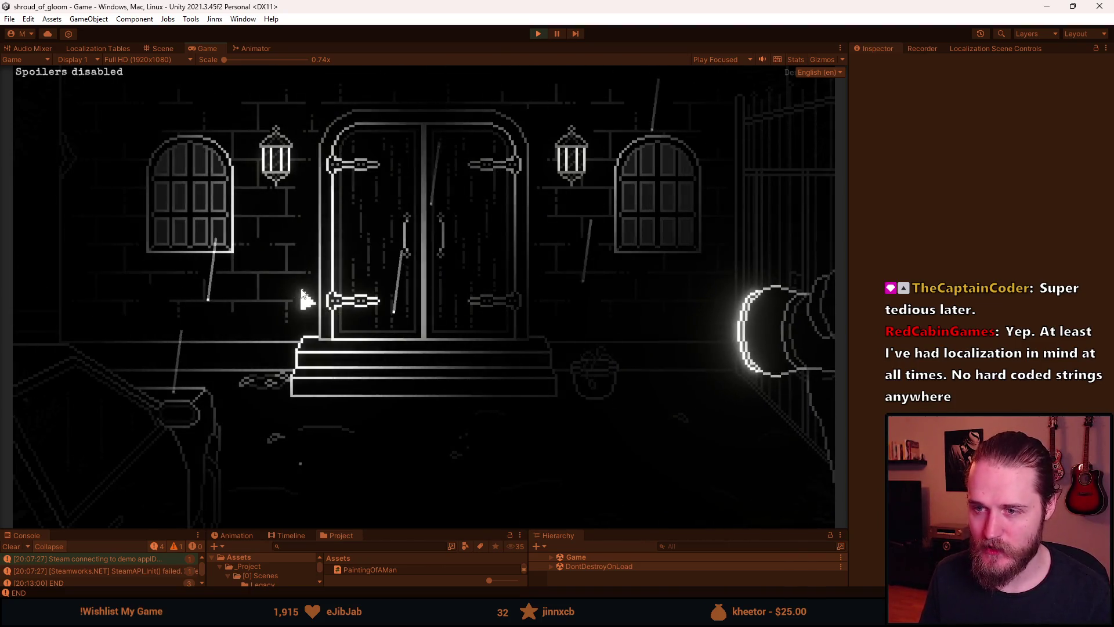
- Check the map's Notes page still shows the FULLY FUNCTIONAL line, then pause the game
key("m")
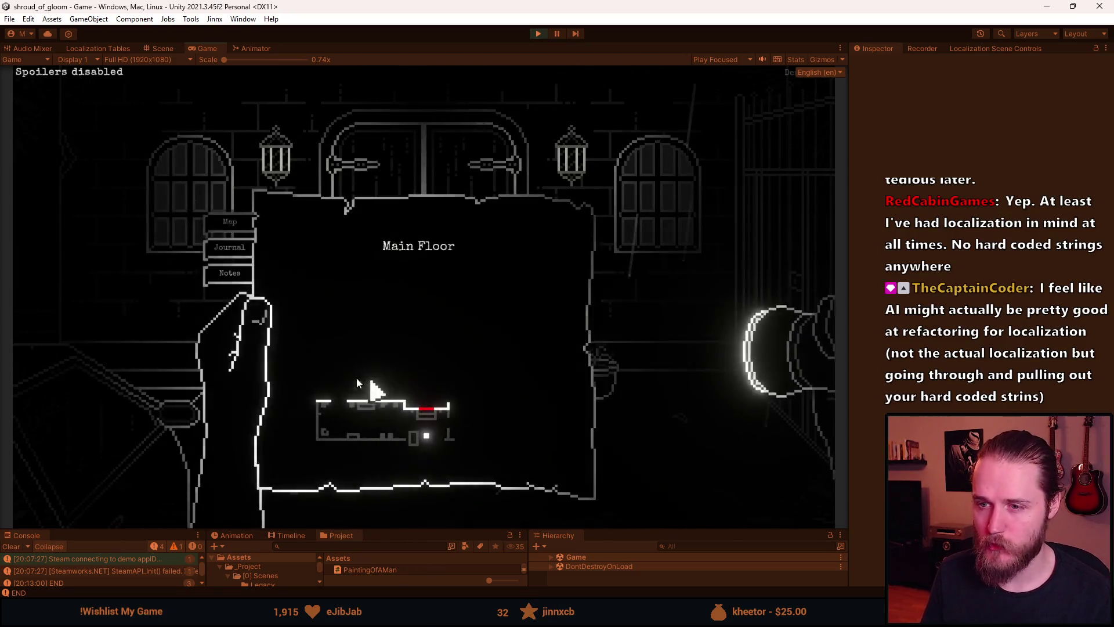
key("m")
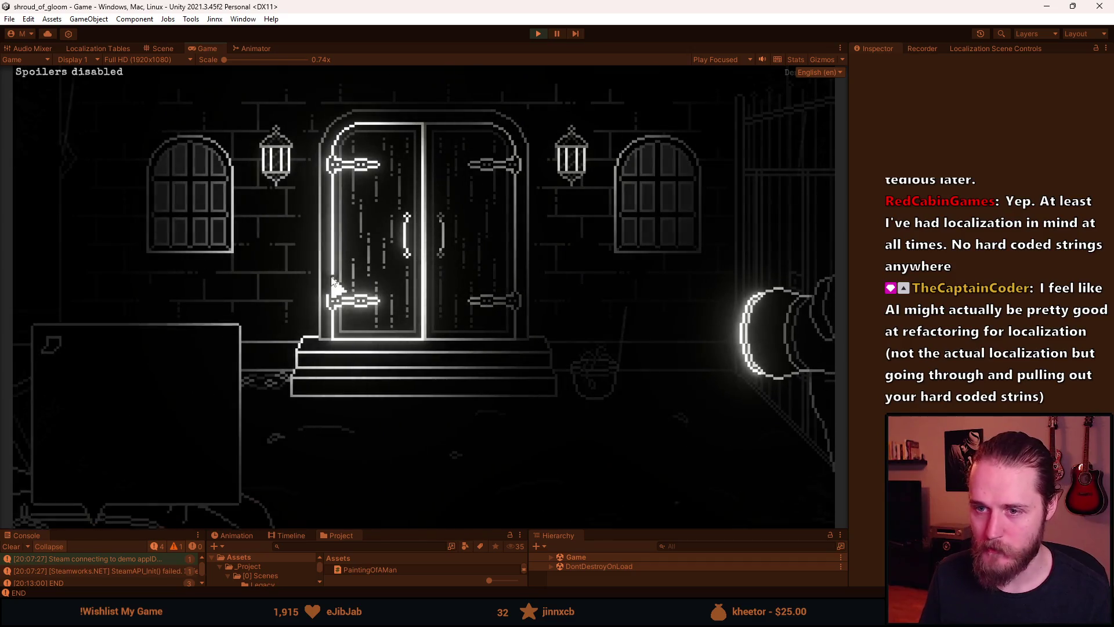
key("m")
left_click(235, 273)
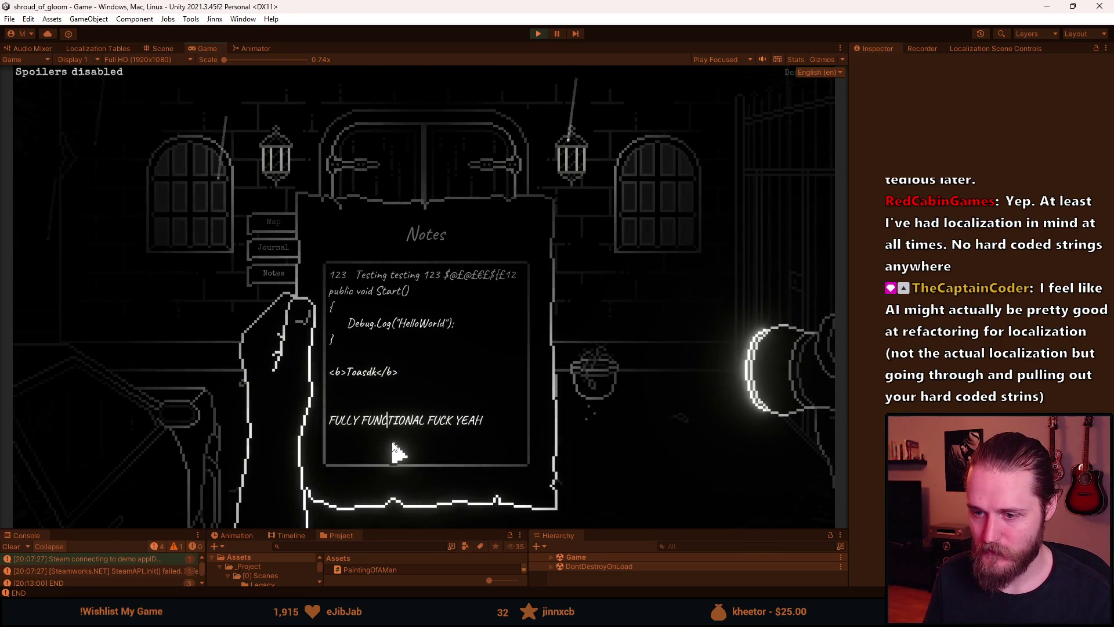
left_click(497, 435)
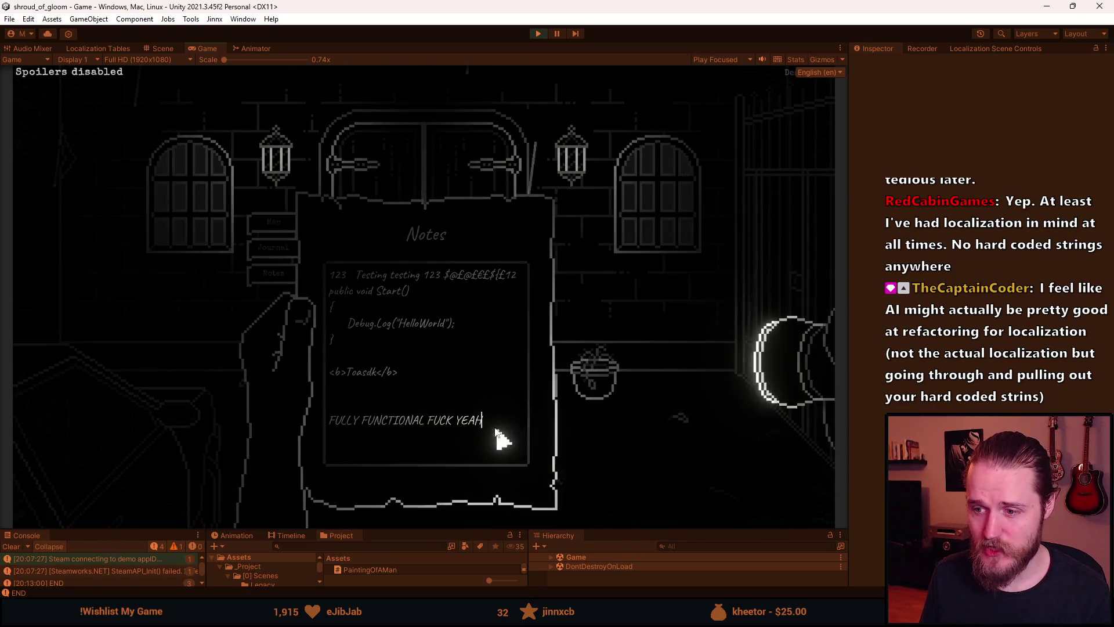
mouse_move(496, 435)
left_mouse_down()
mouse_move(385, 368)
mouse_move(339, 373)
mouse_move(345, 327)
left_mouse_up()
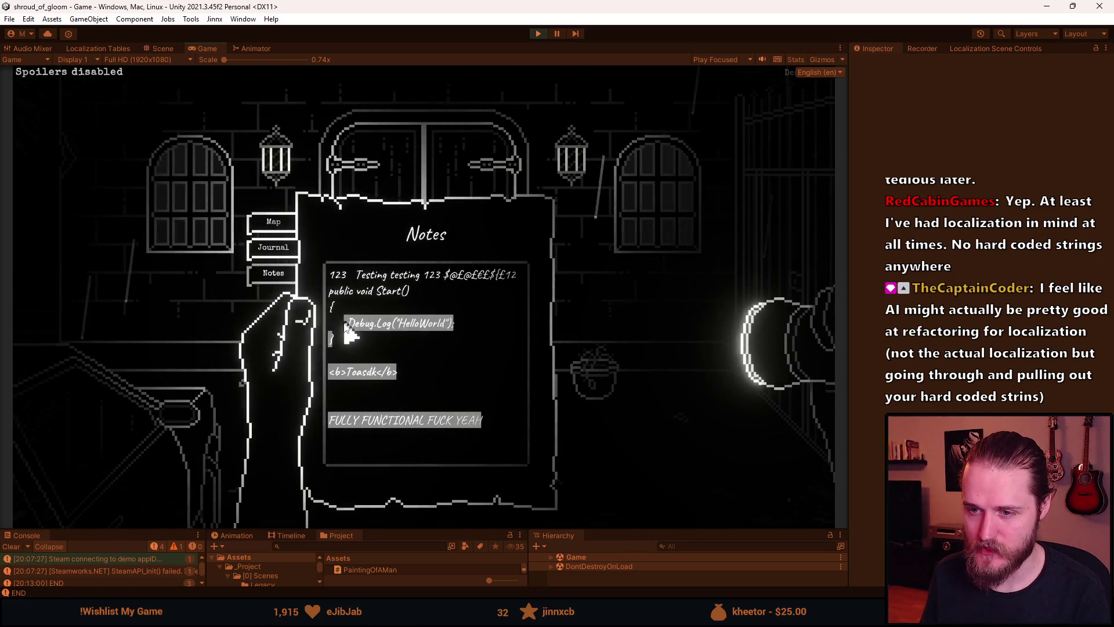
key("BackSpace")
key("Escape")
key("Escape")
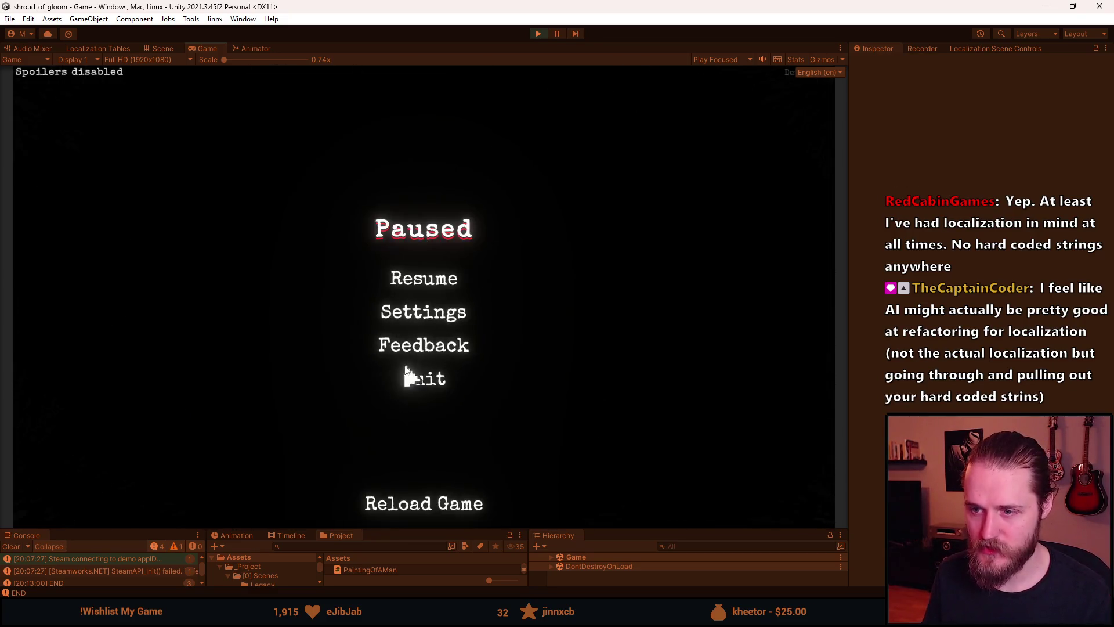
- Quit the game to the main menu and load the Slot 1 save
left_click(419, 390)
left_click(419, 329)
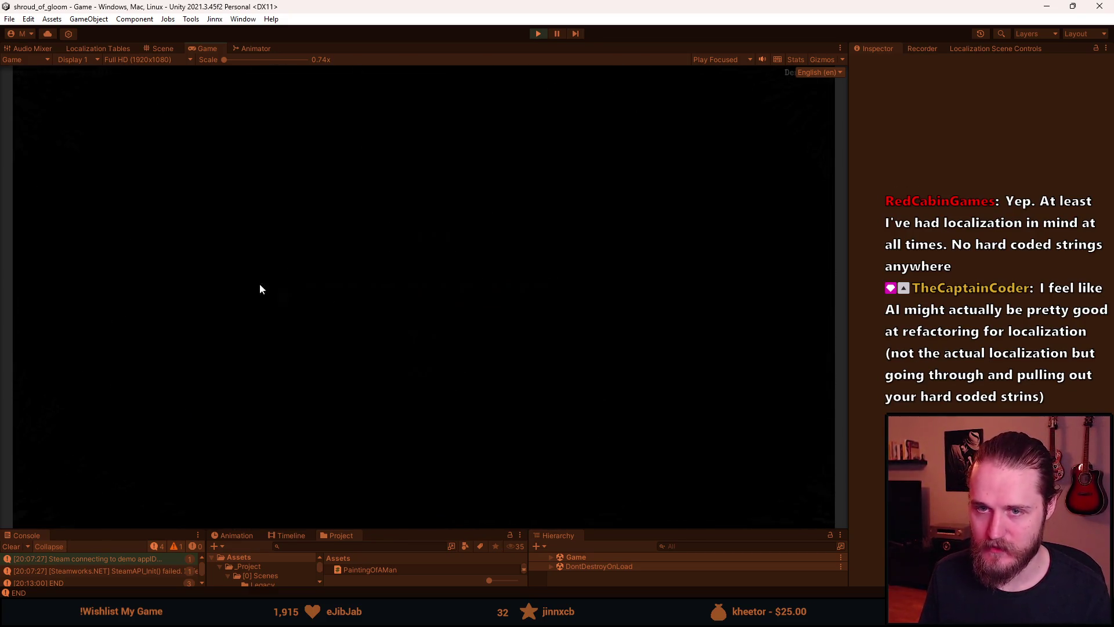
left_click(215, 302)
left_click(215, 290)
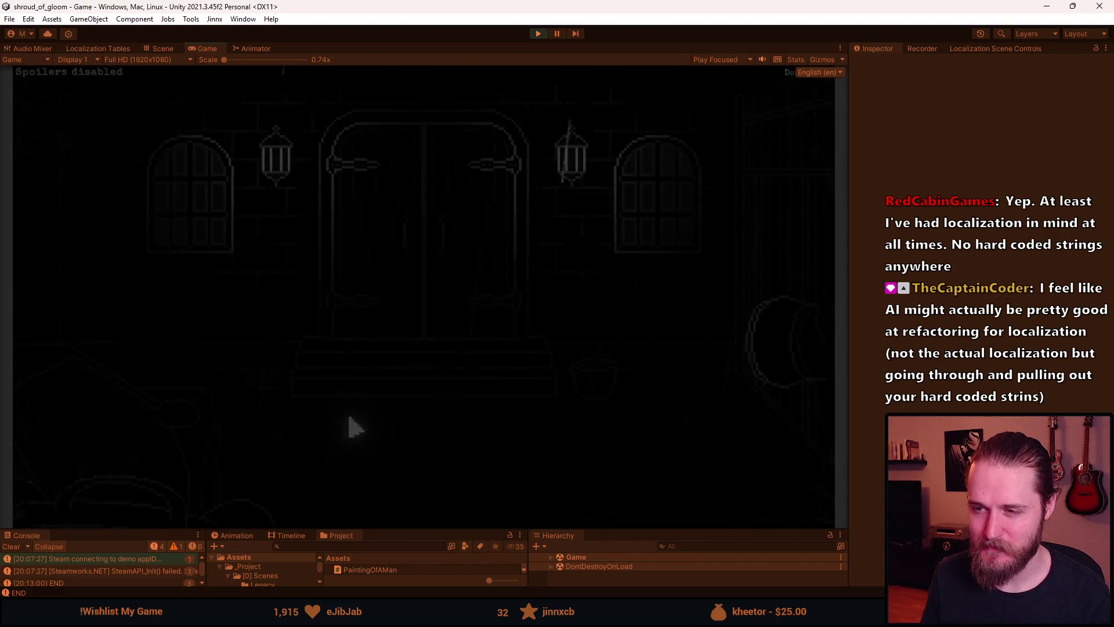
- Check the Notes page text survived the reload, then make the bottom editor panels taller
left_click(230, 273)
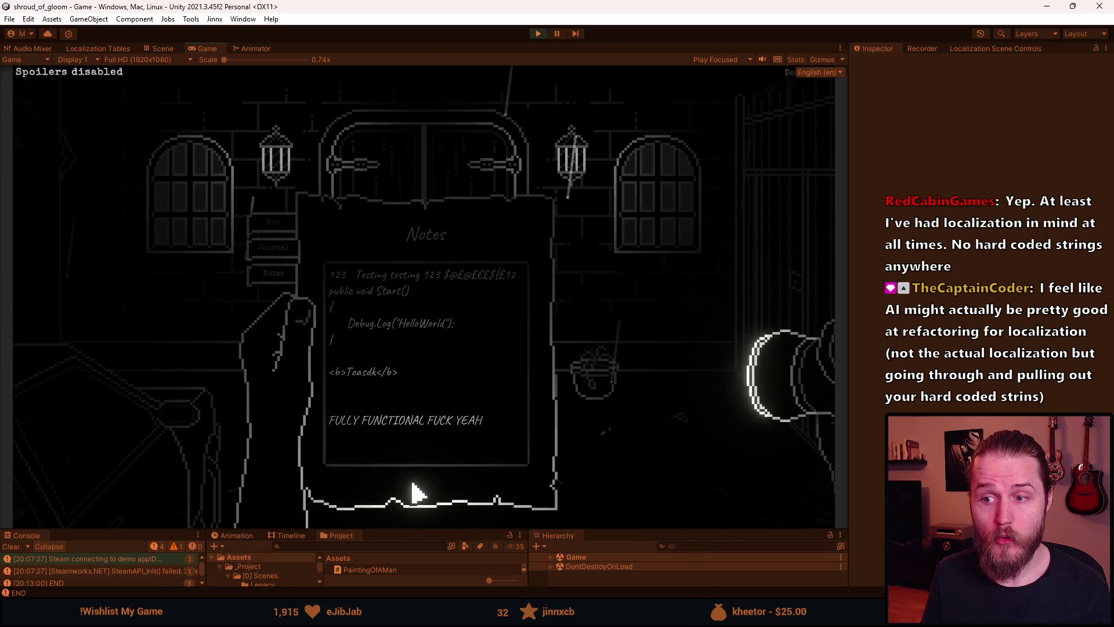
left_click(377, 385)
left_click(378, 385)
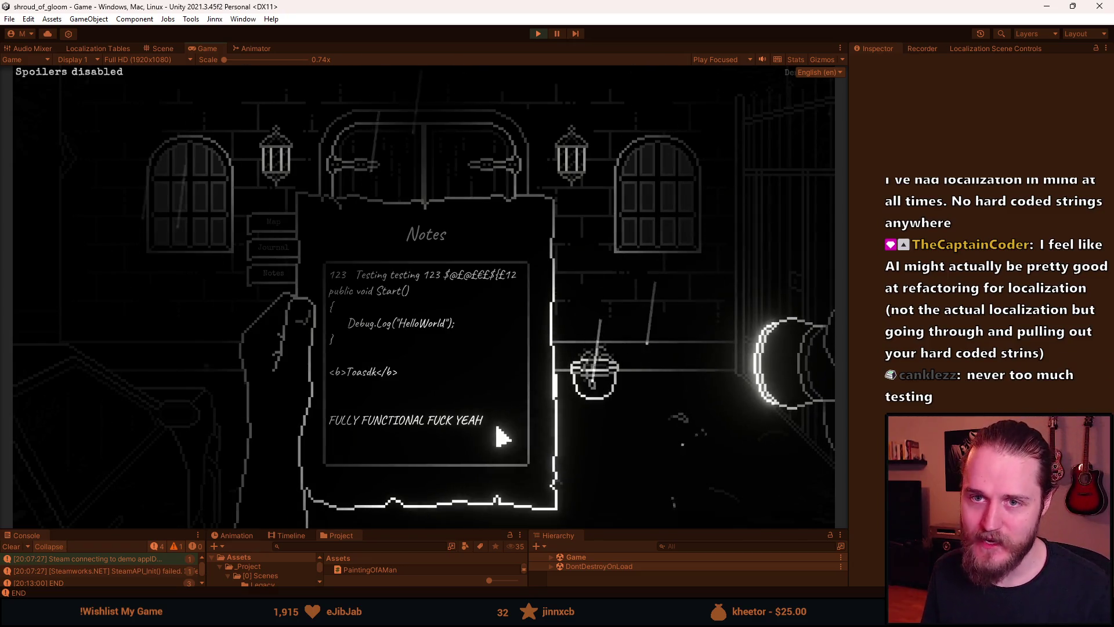
mouse_move(150, 517)
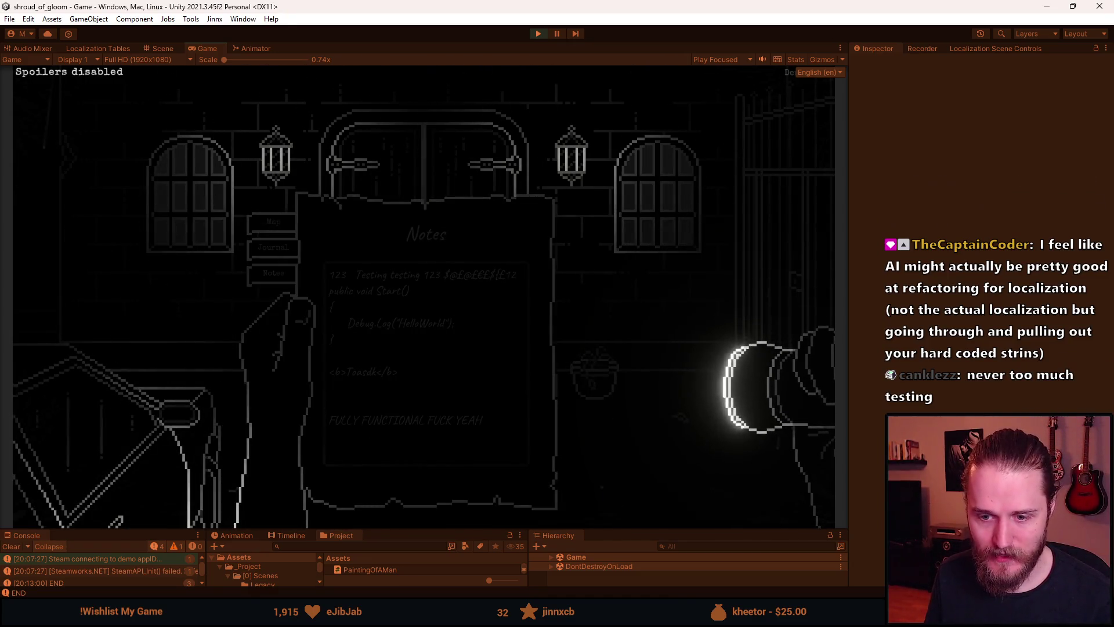
left_click_drag(139, 528, 145, 441)
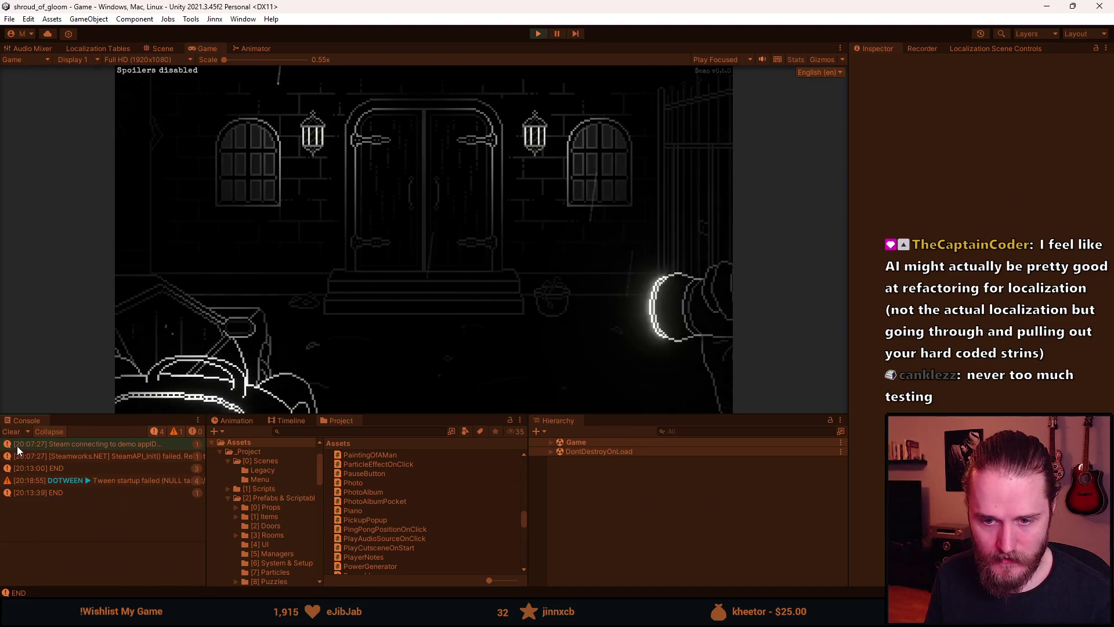
- Clear the Console, delete the notes from the Debug.Log line onward, close Notes and pause
left_click(11, 431)
left_click(447, 336)
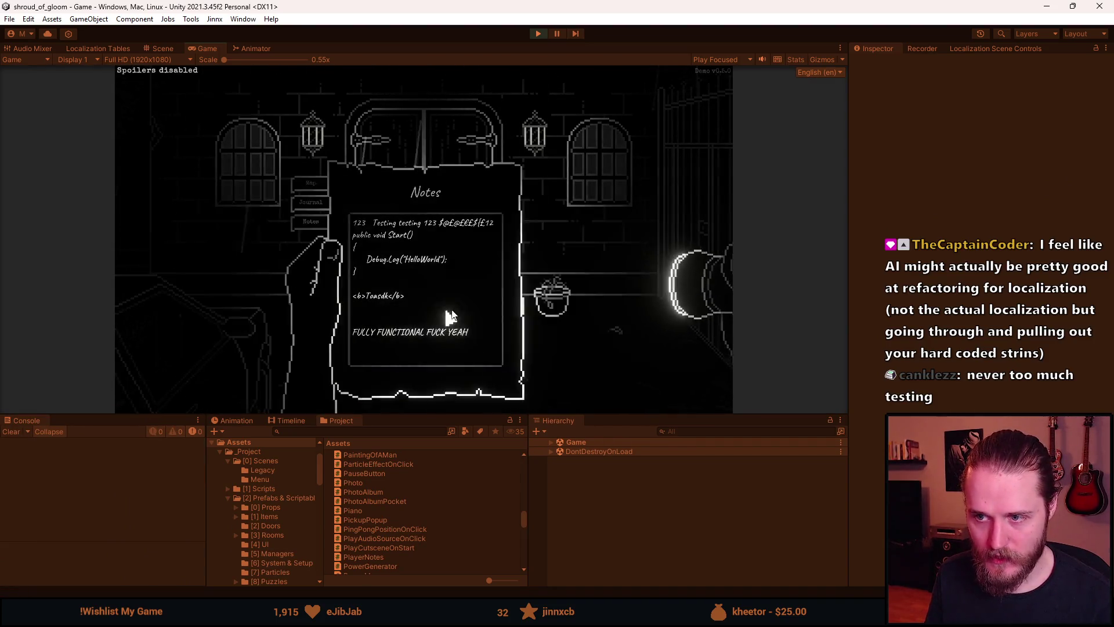
mouse_move(476, 344)
left_mouse_down()
mouse_move(343, 293)
mouse_move(352, 270)
left_mouse_up()
key("BackSpace")
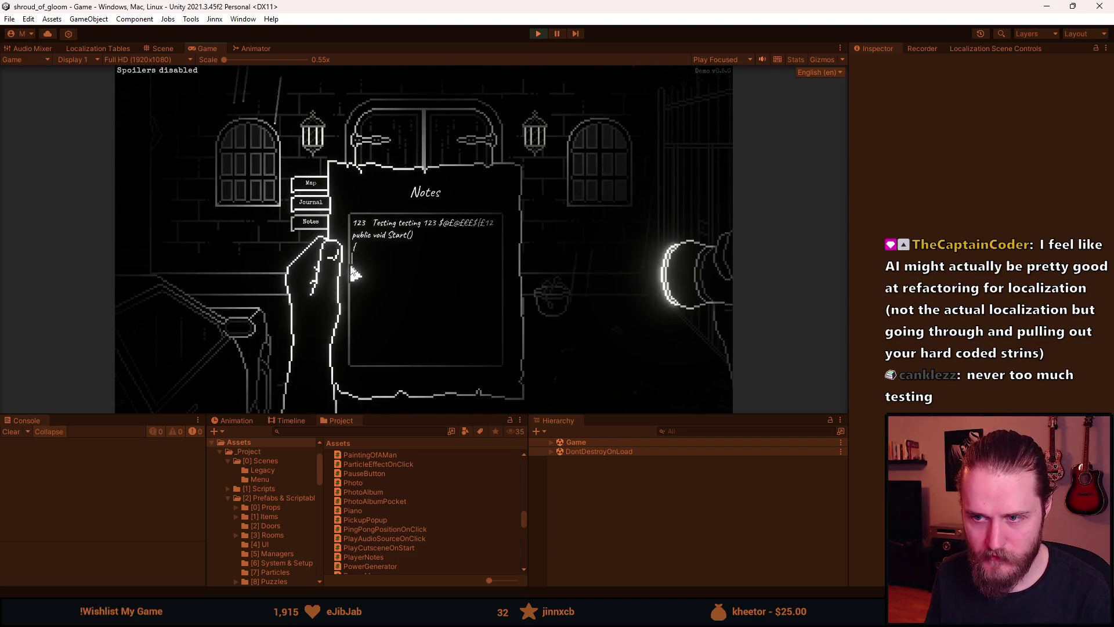
left_click(235, 257)
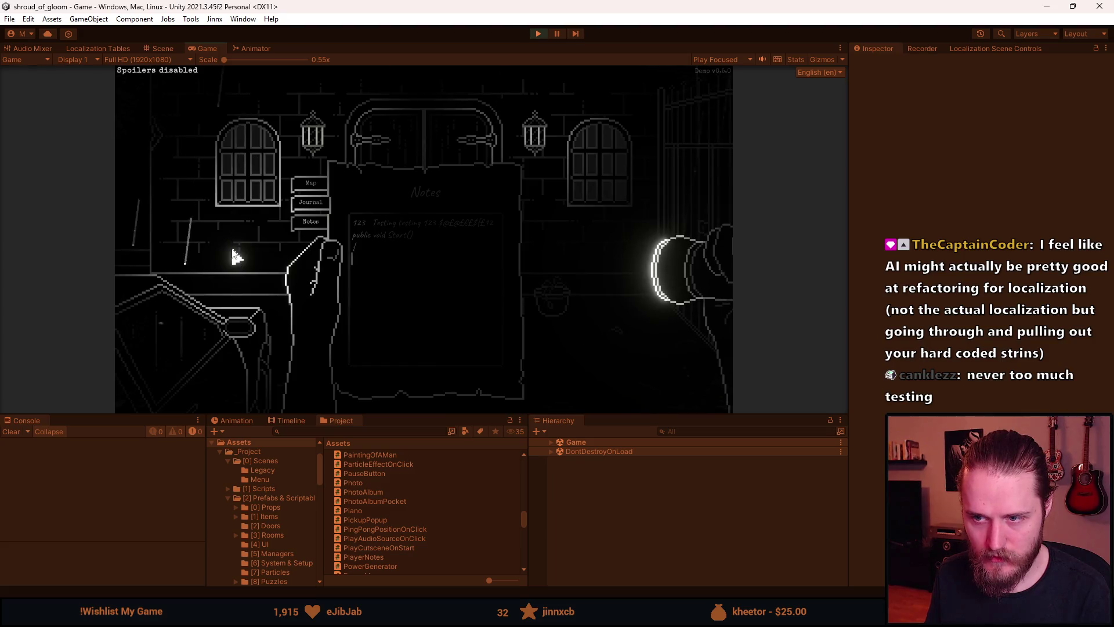
key("Escape")
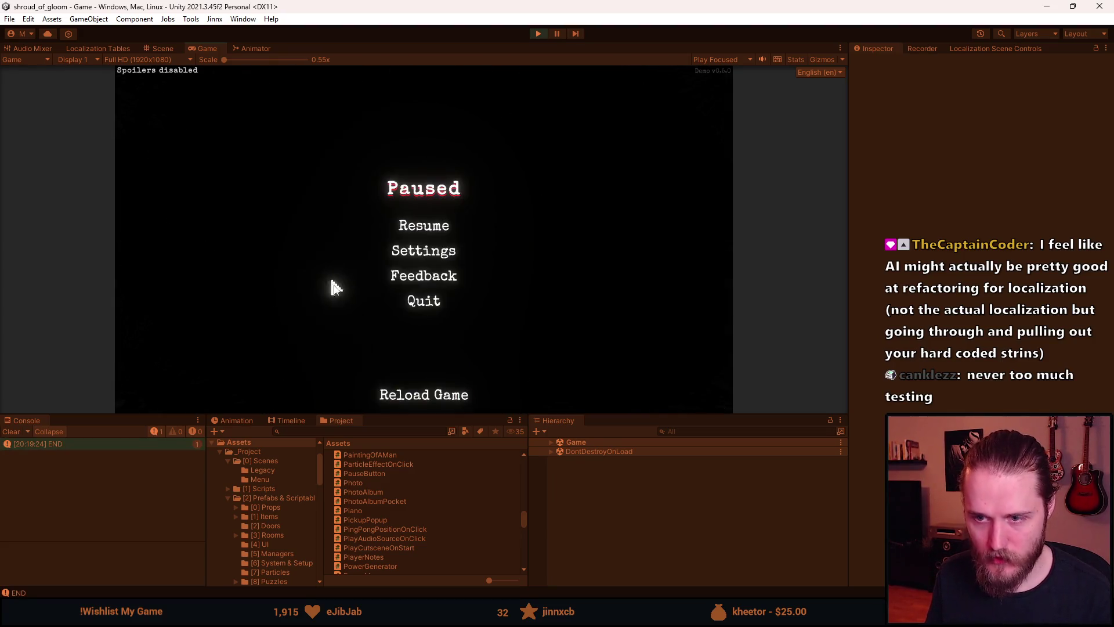
- Confirm quitting to the main menu, then Start and load the Slot 1 save
left_click(433, 309)
left_click(416, 275)
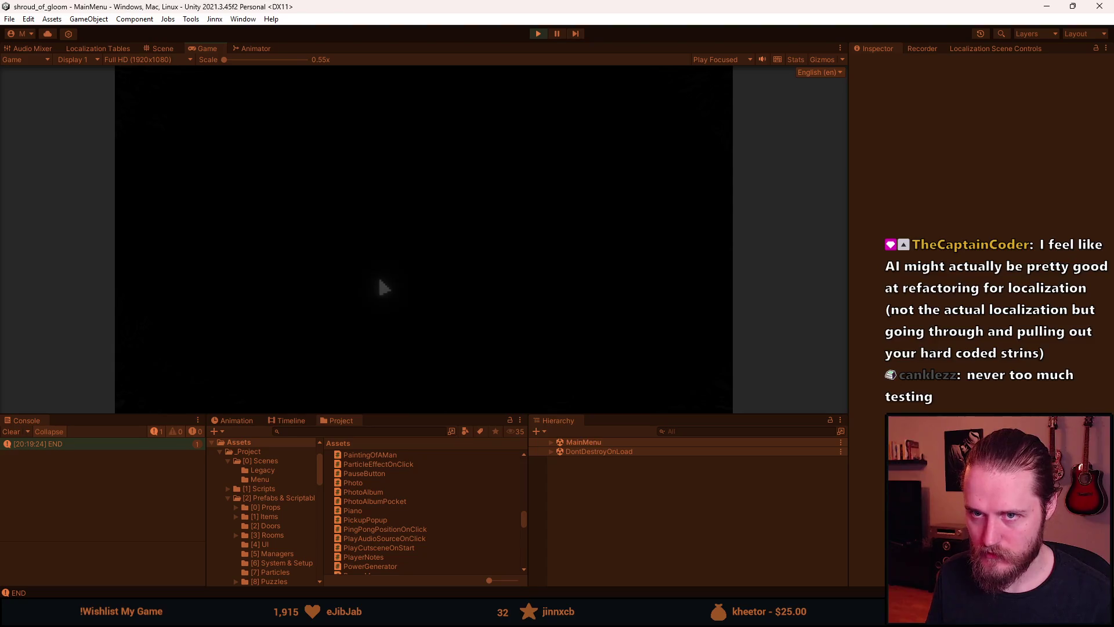
left_click(262, 243)
left_click(259, 244)
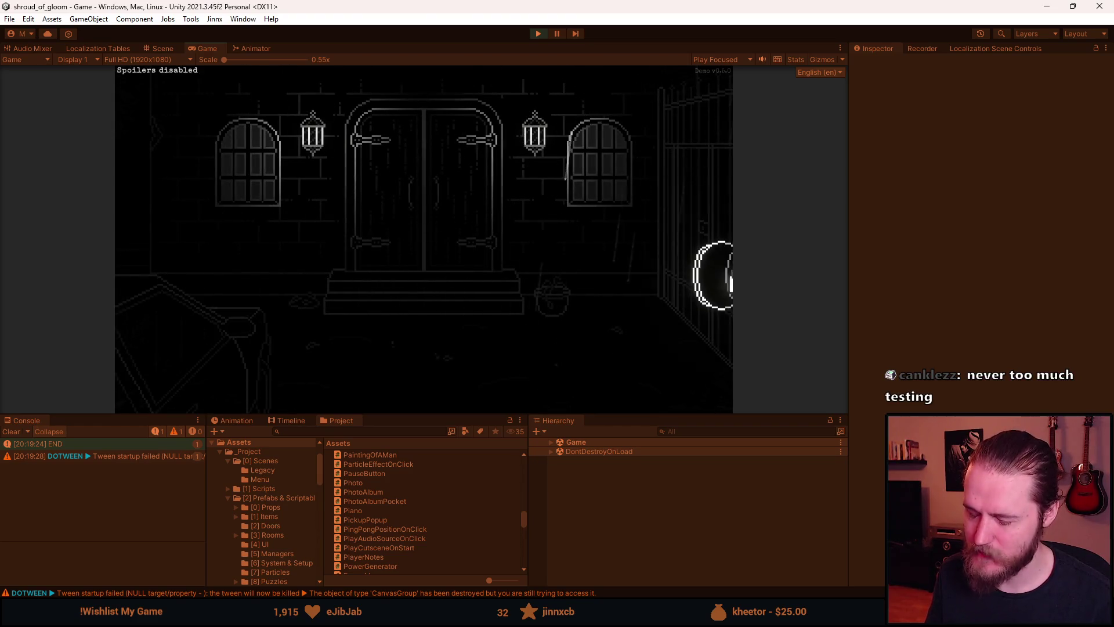
- View the Notes page ending at public void Start() and a brace, then maximize the Game view
key("Tab")
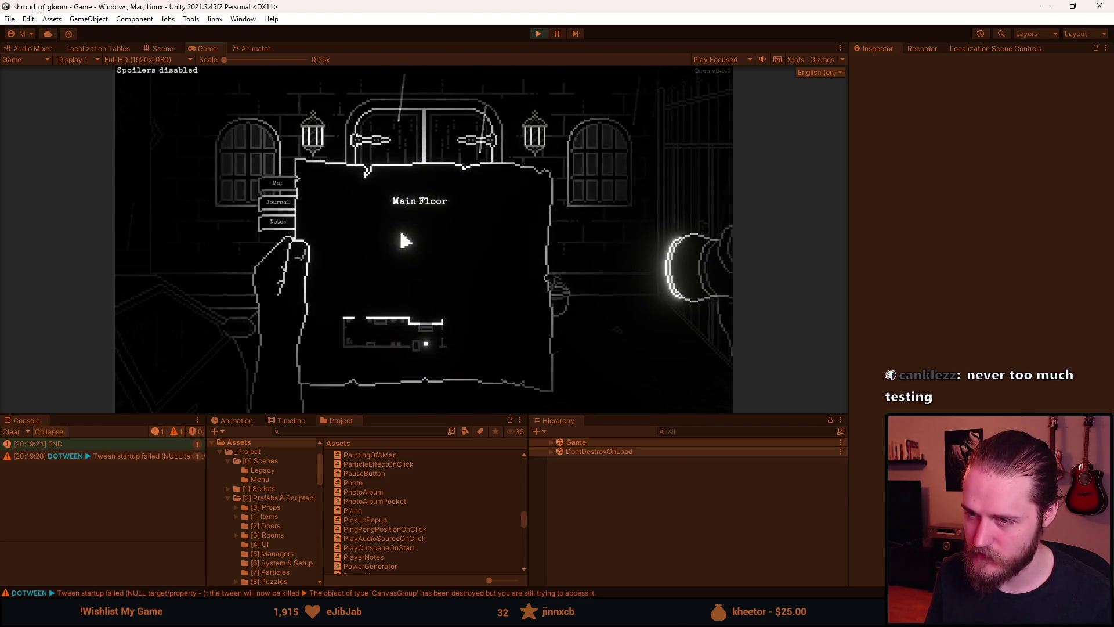
left_click(272, 231)
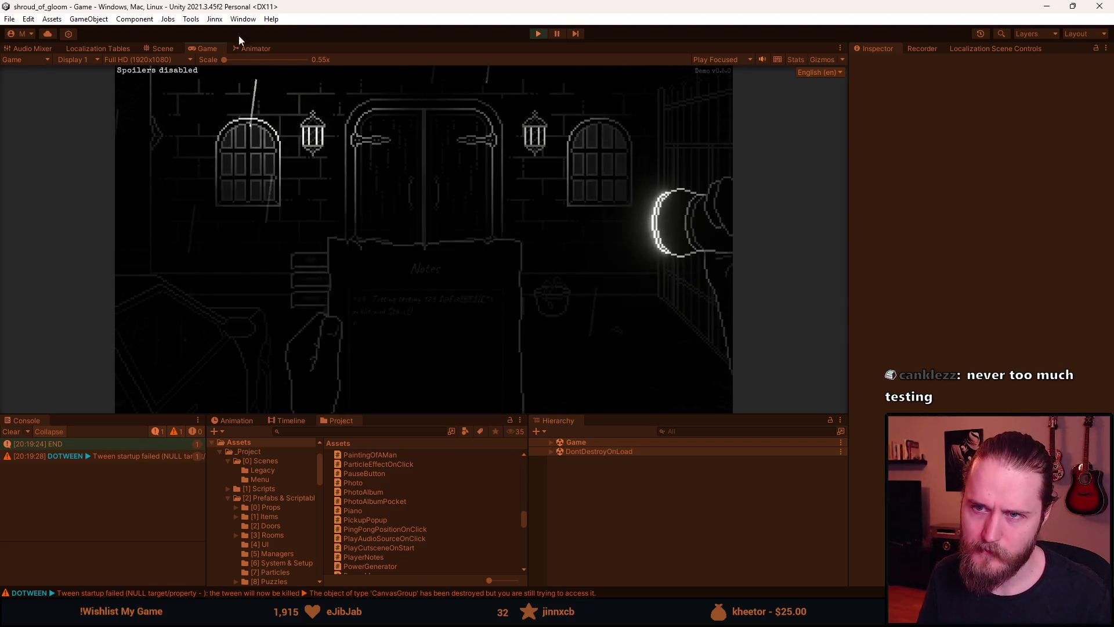
double_click(203, 48)
- Type several lines of 123 into the notes, close them, pause and choose Quit
key("Tab")
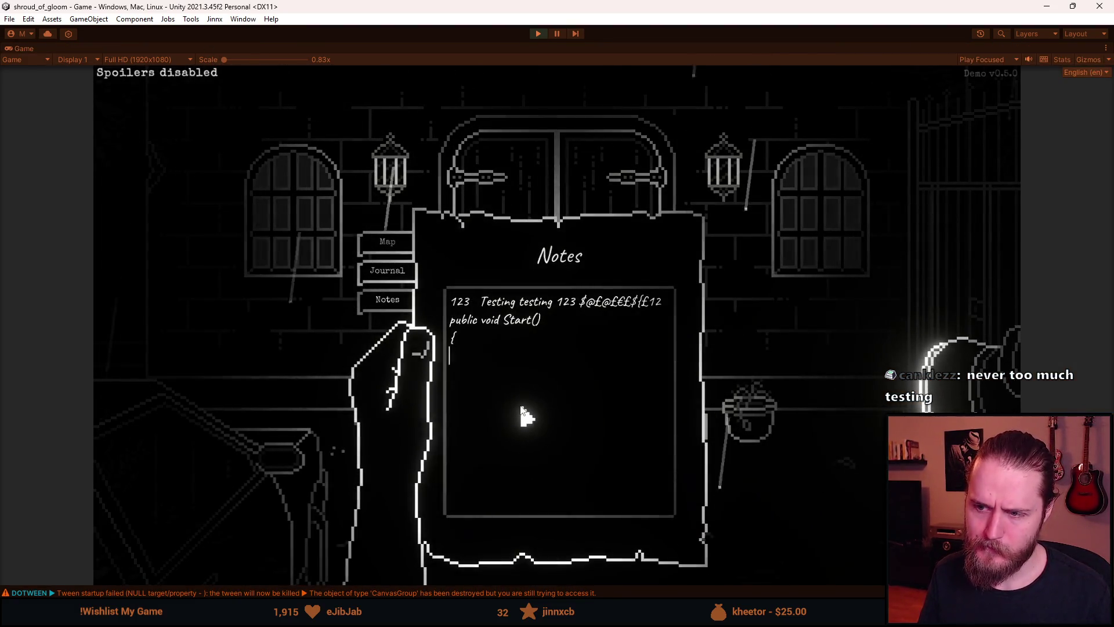
type("123 123 123 123 123 1")
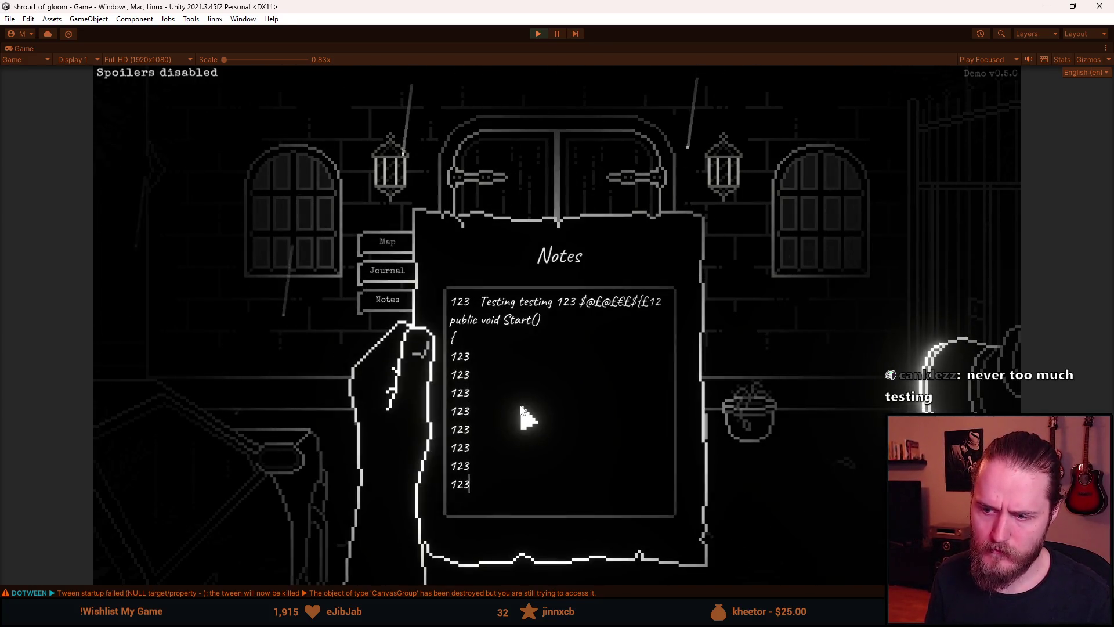
key("Tab")
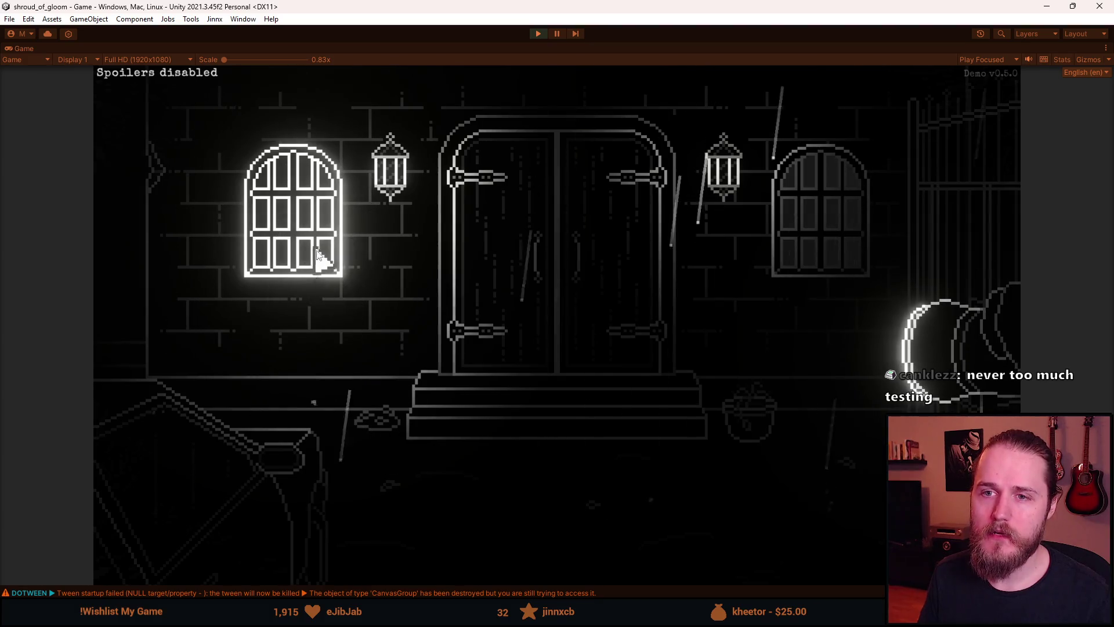
key("Escape")
left_click(558, 423)
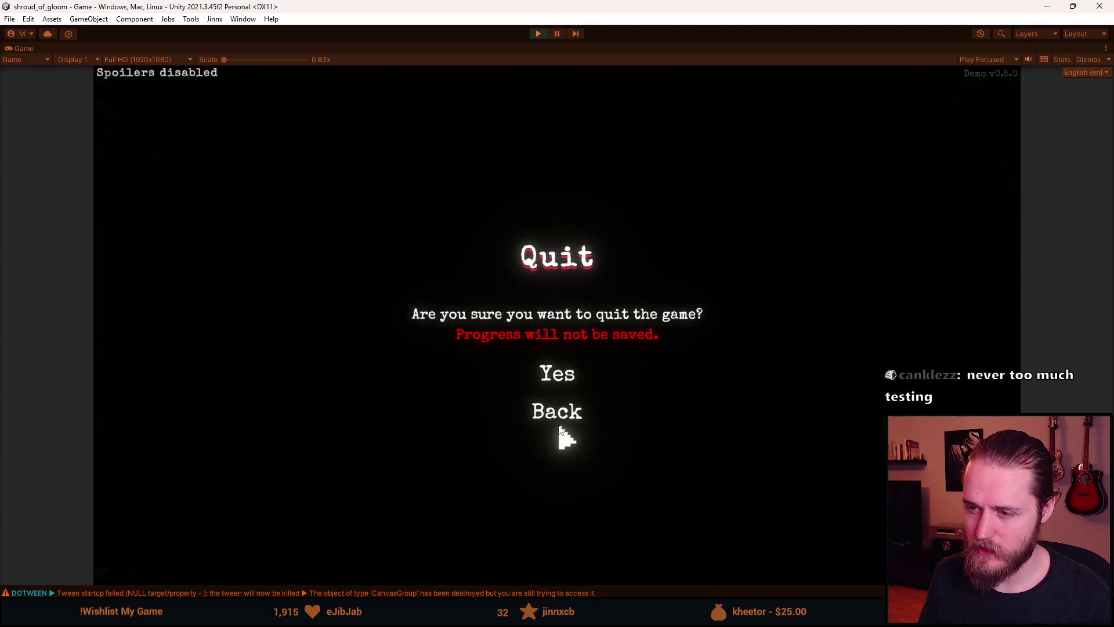
- Confirm quitting, reload Slot 1, and reopen Notes to find the 123 lines kept
left_click(553, 371)
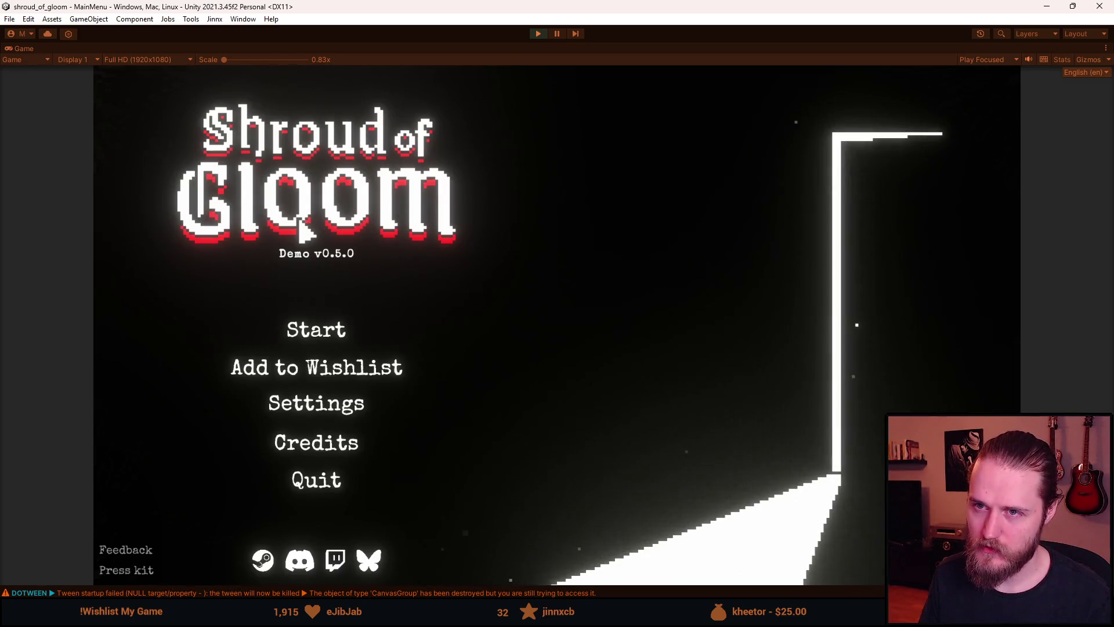
left_click(321, 316)
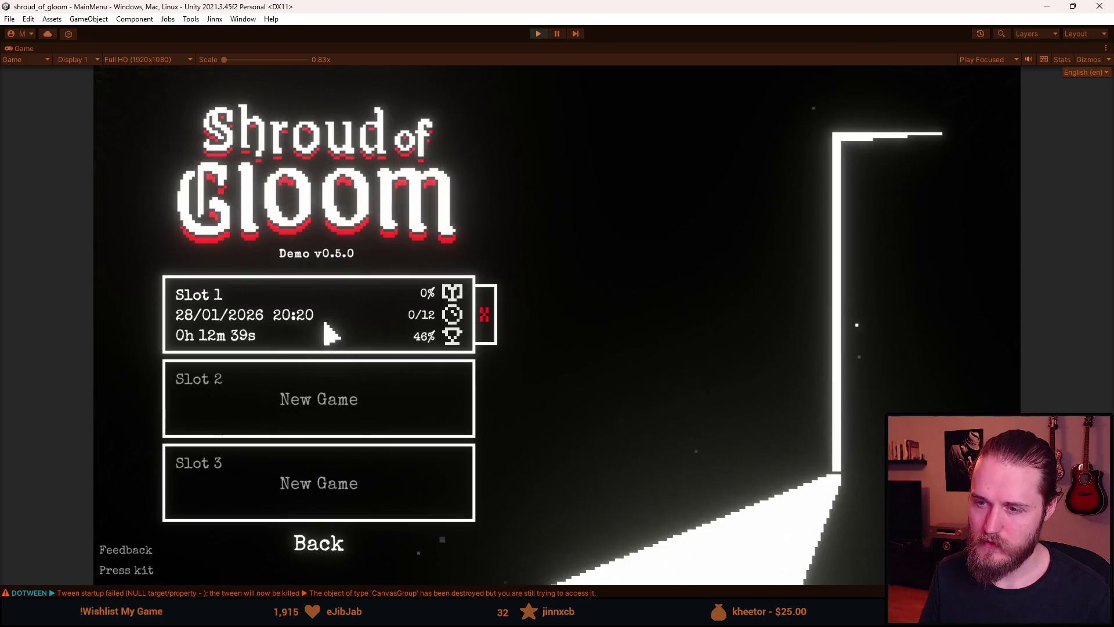
left_click(327, 332)
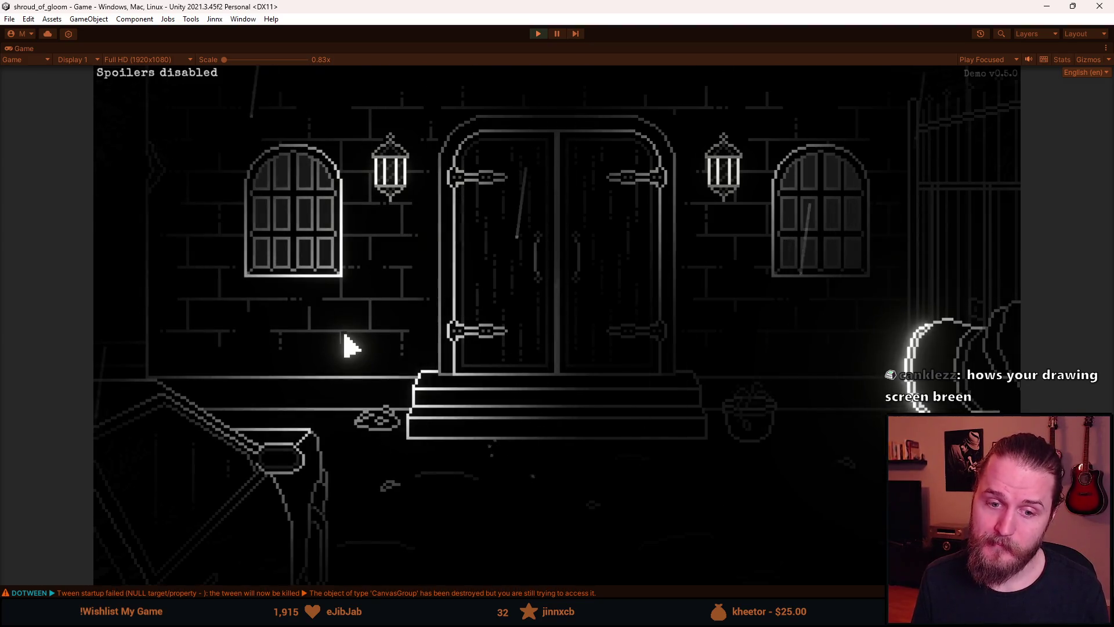
key("Tab")
left_click(342, 296)
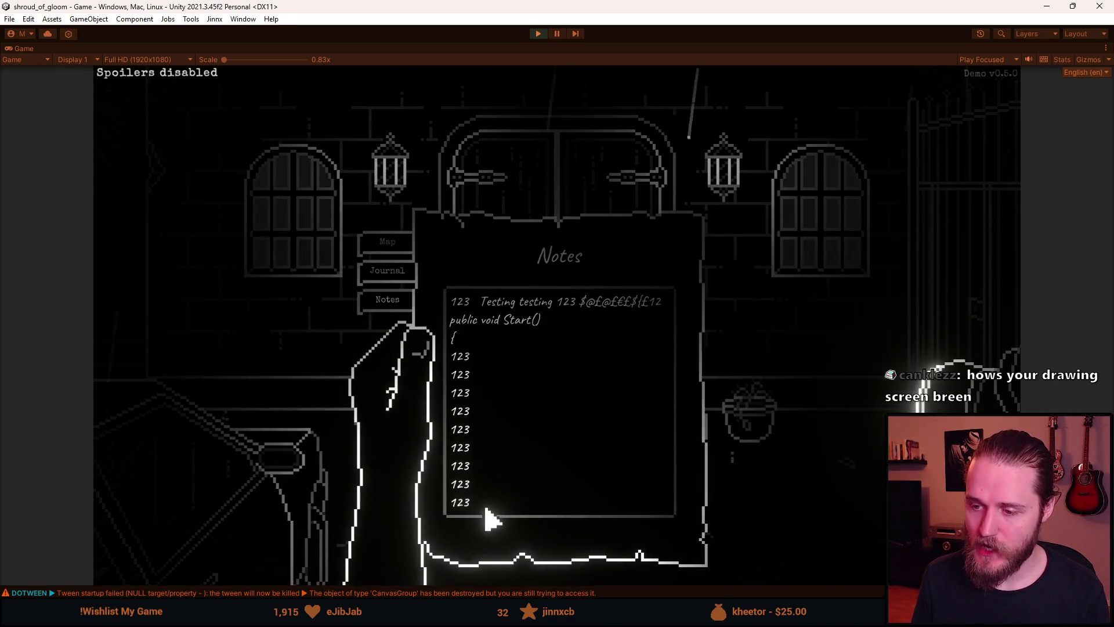
- Delete the trailing 123 lines so the notes end with 123, 123, 12
mouse_move(487, 513)
left_mouse_down()
mouse_move(492, 450)
mouse_move(471, 411)
left_mouse_up()
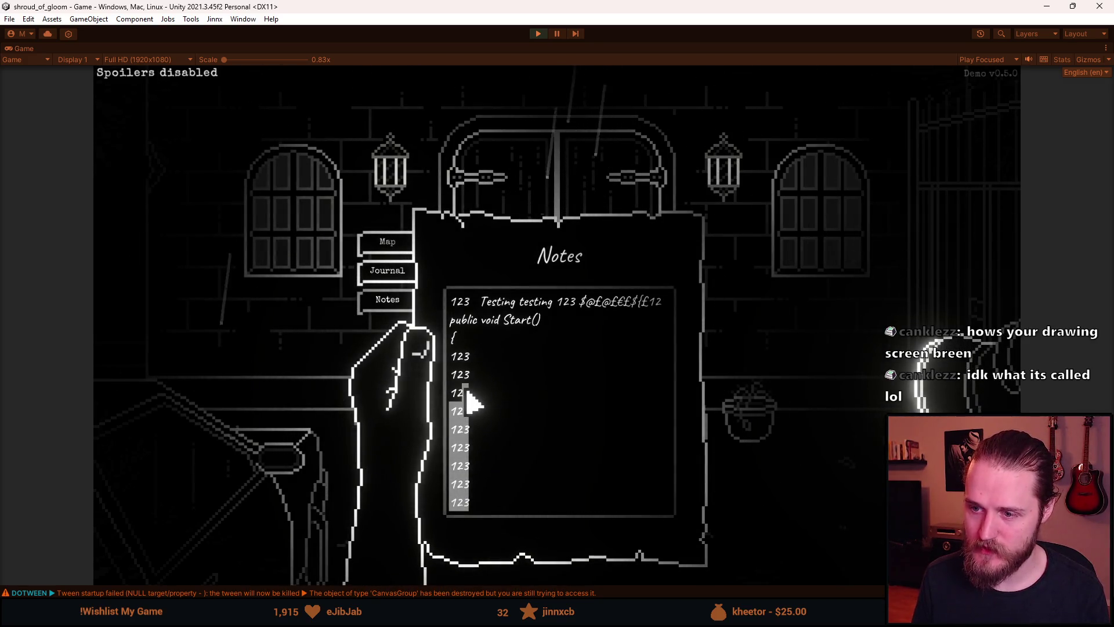
key("BackSpace")
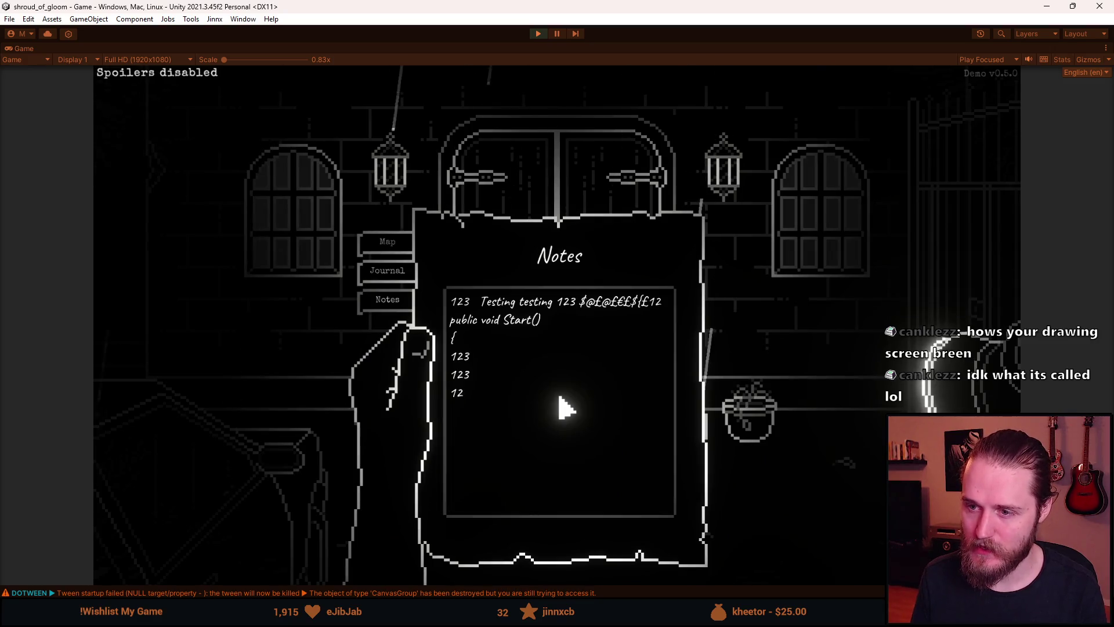
key("Escape")
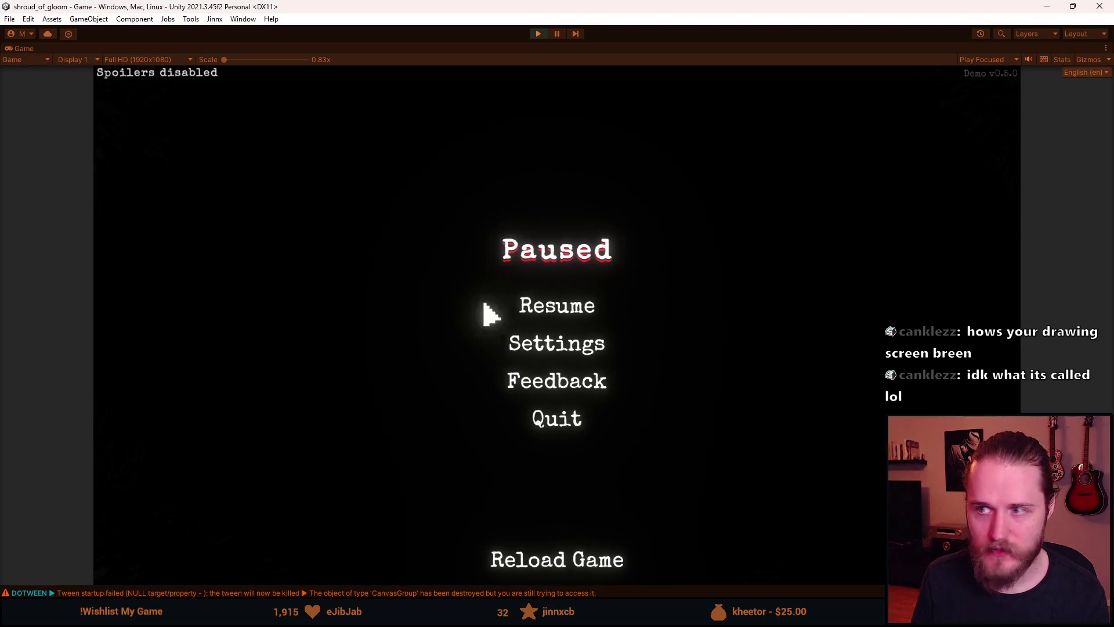
- Close the Notes page and restore the full editor layout around the Game view
key("Escape")
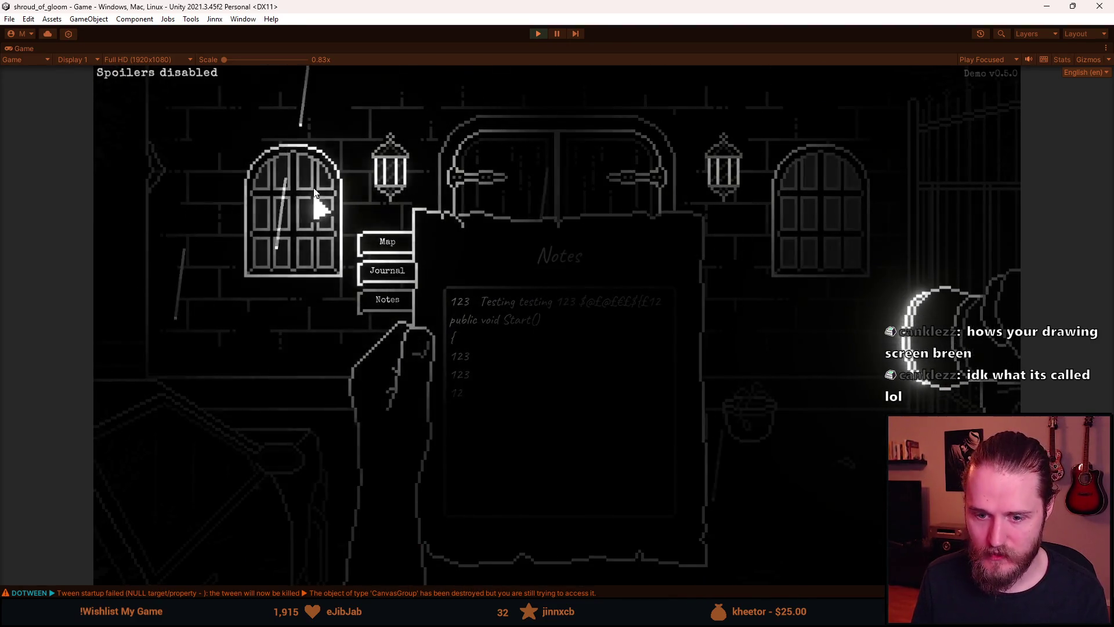
key("Escape")
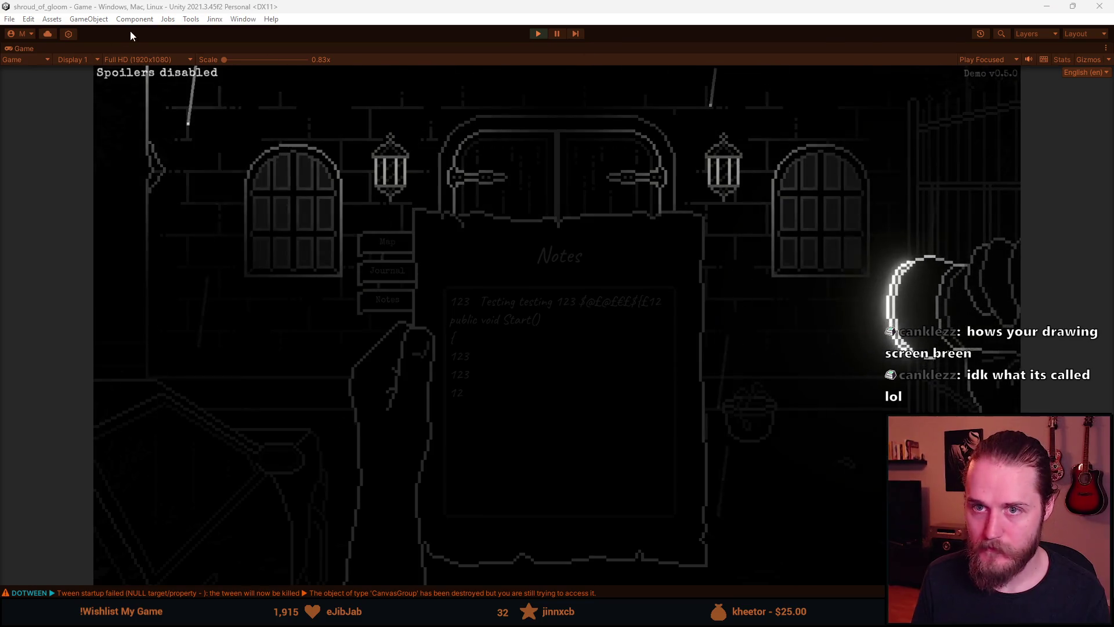
double_click(23, 49)
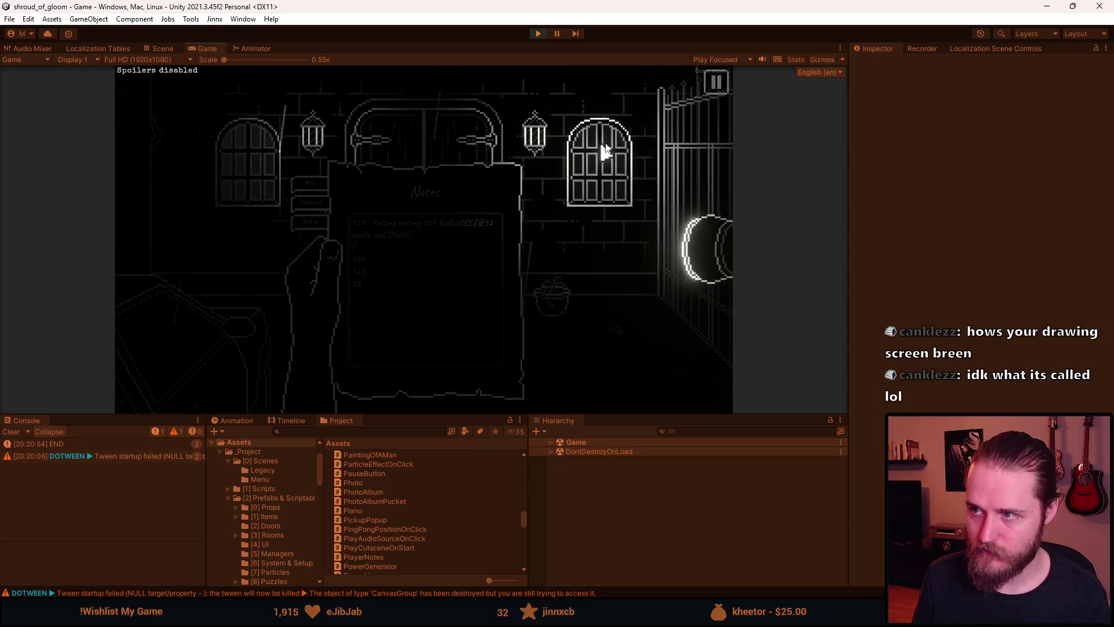
- Quit the playtest to the main menu, make the Game view taller, and start again
left_click(408, 264)
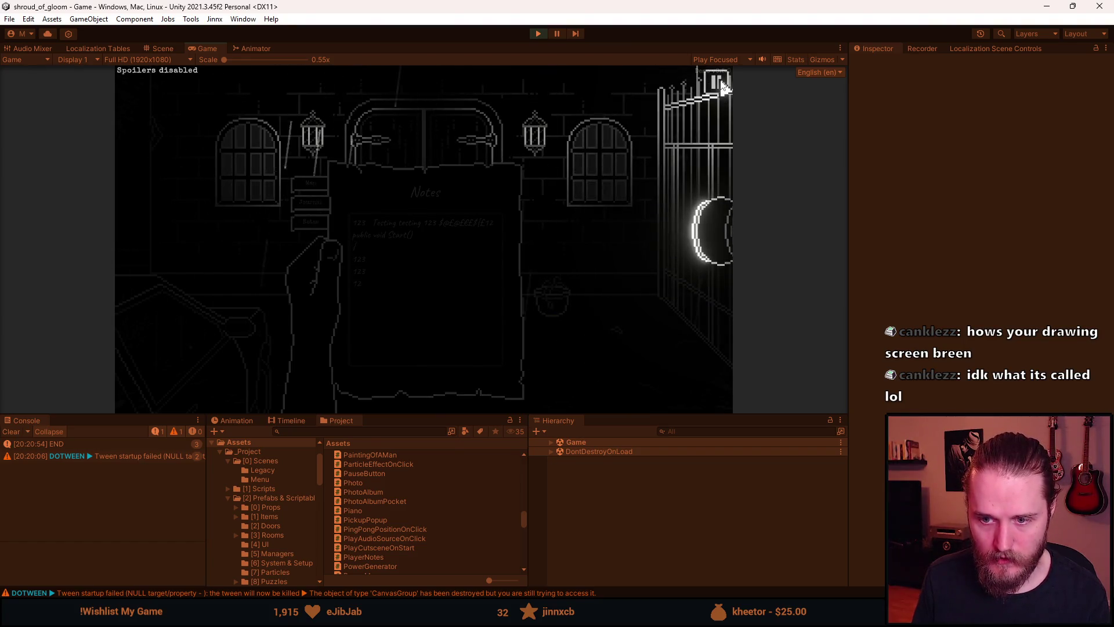
left_click(720, 81)
left_click(439, 303)
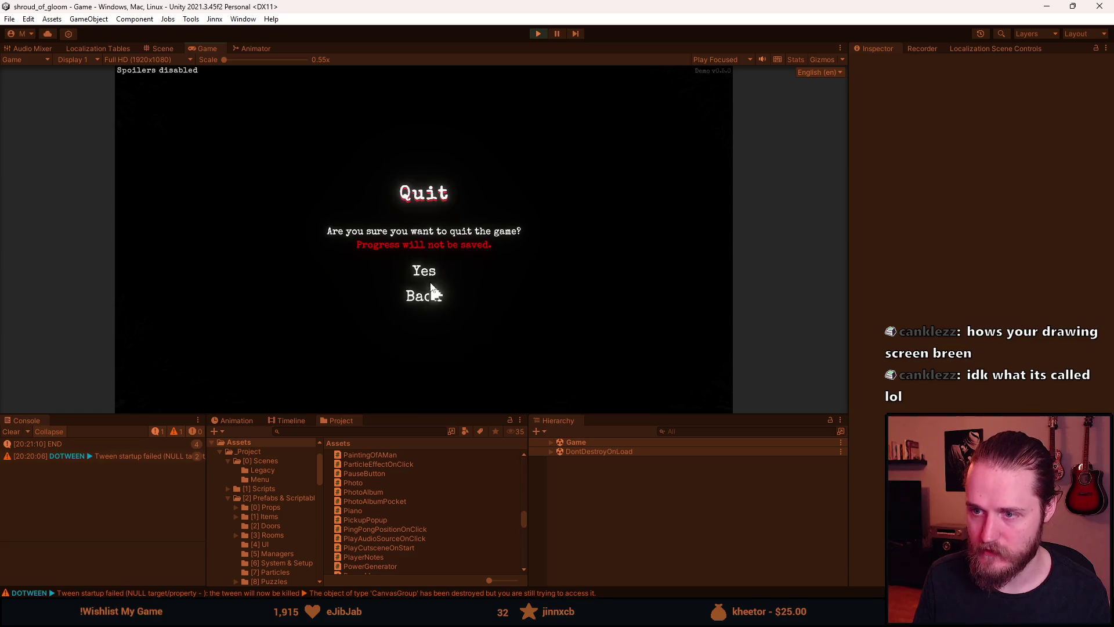
left_click(426, 269)
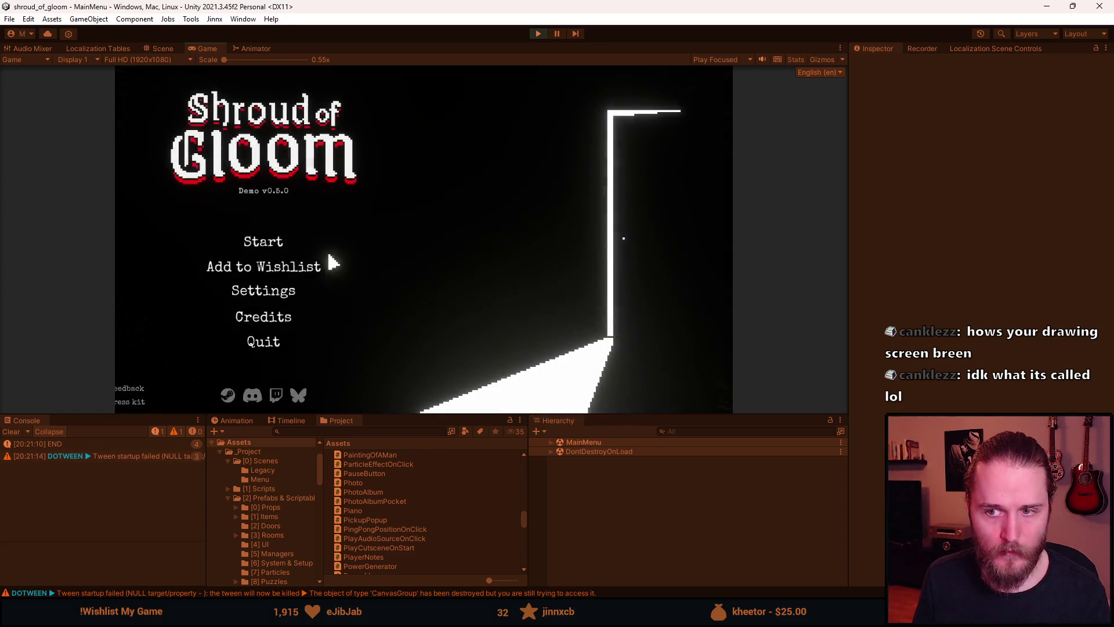
left_click_drag(405, 414, 405, 528)
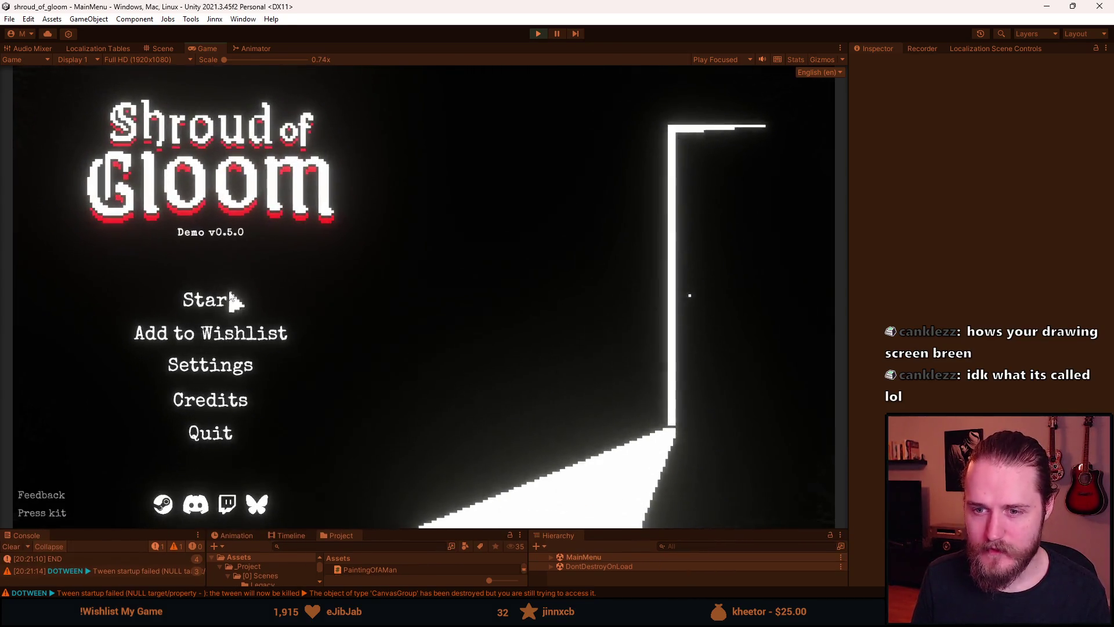
left_click(232, 300)
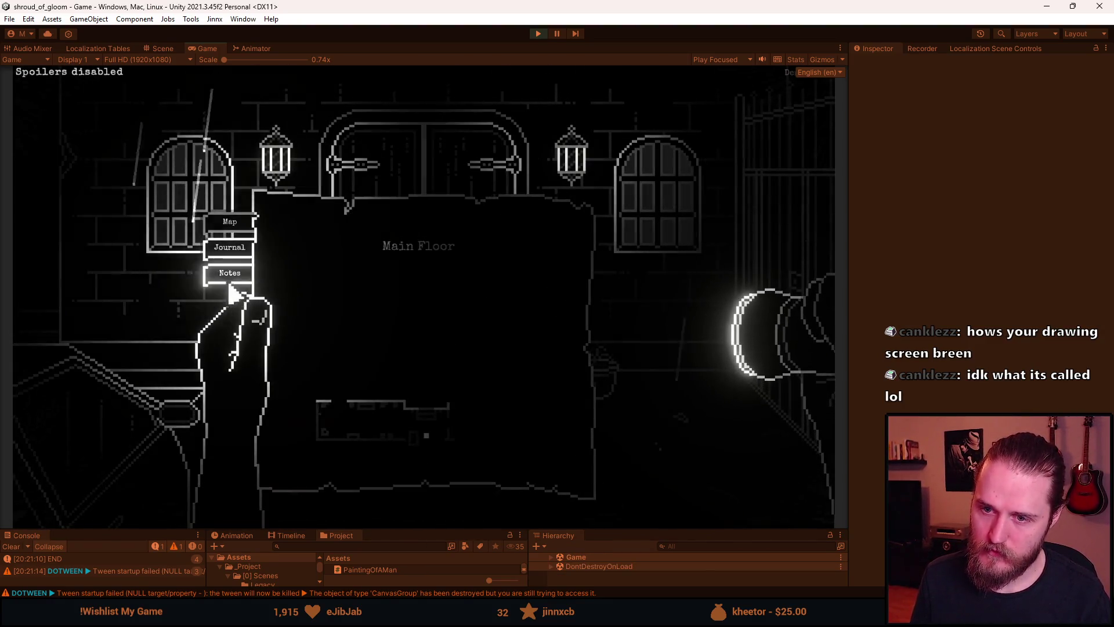
- On the Notes page, copy the last three lines and paste them repeatedly
left_click(232, 276)
left_click_drag(373, 368, 319, 328)
key("ctrl+c")
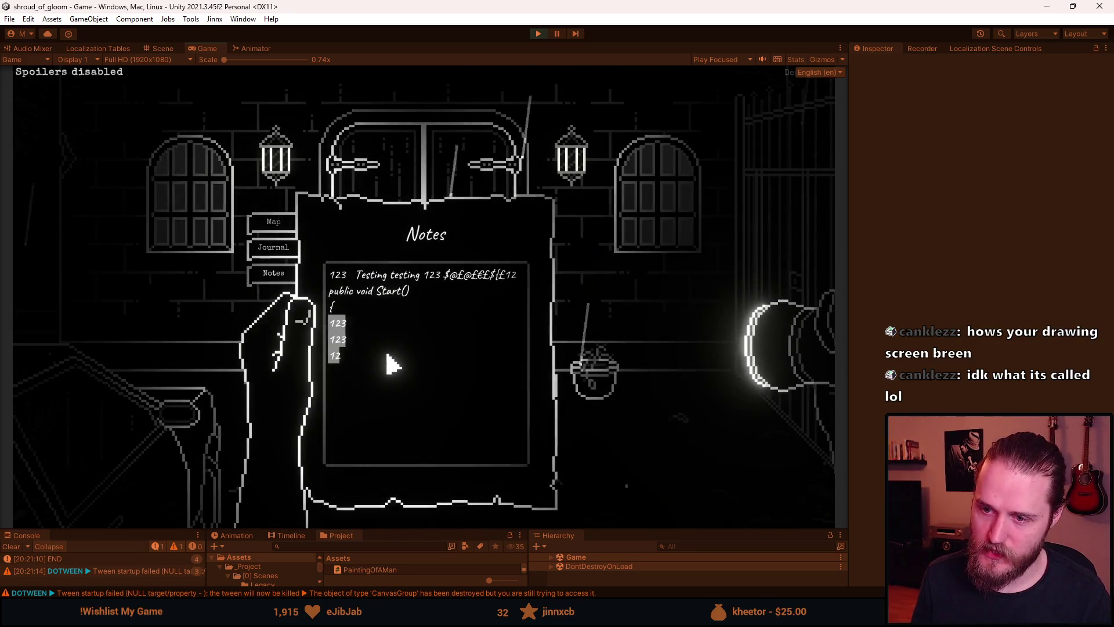
key("ctrl+v")
key("ctrl+v")
key("ctrl+v")
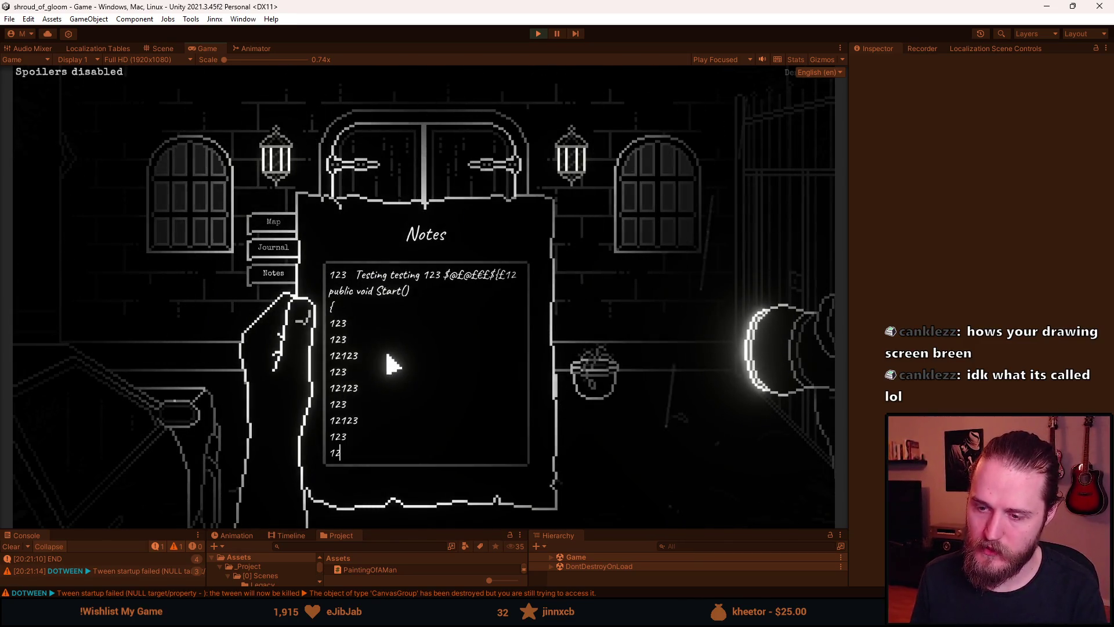
- Quit the game to the main menu and reload the Slot 1 save
key("Escape")
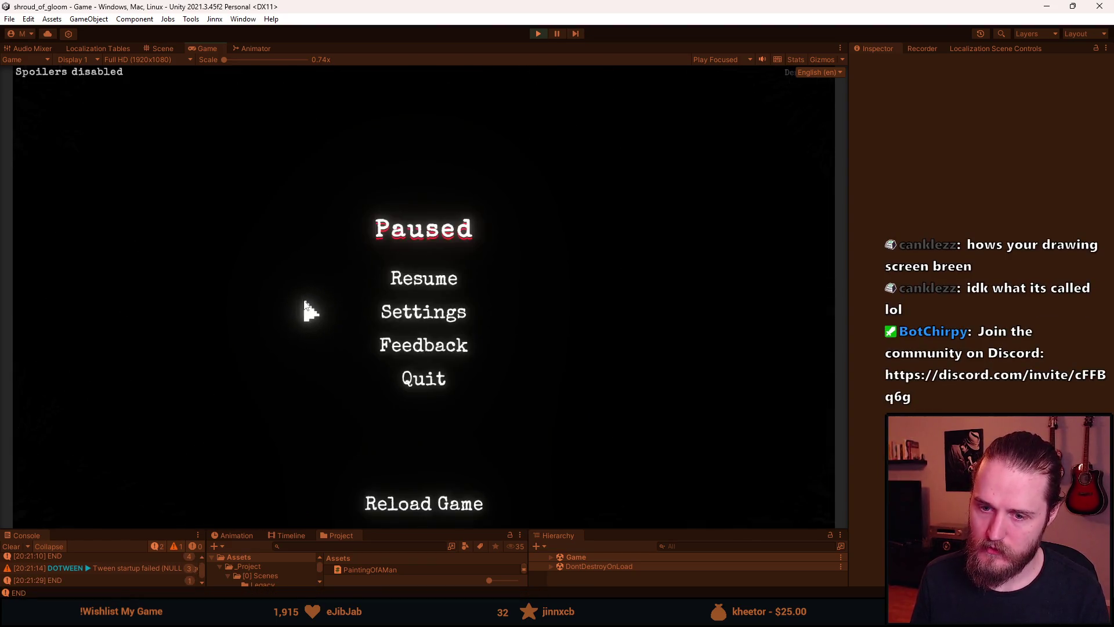
left_click(430, 383)
left_click(421, 340)
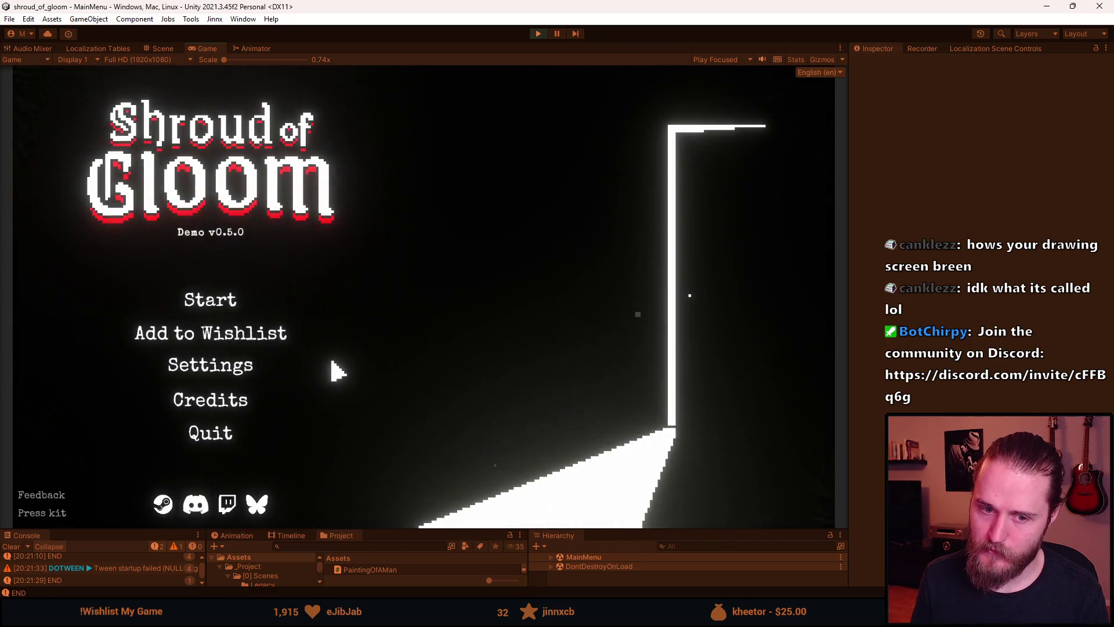
left_click(206, 310)
left_click(239, 290)
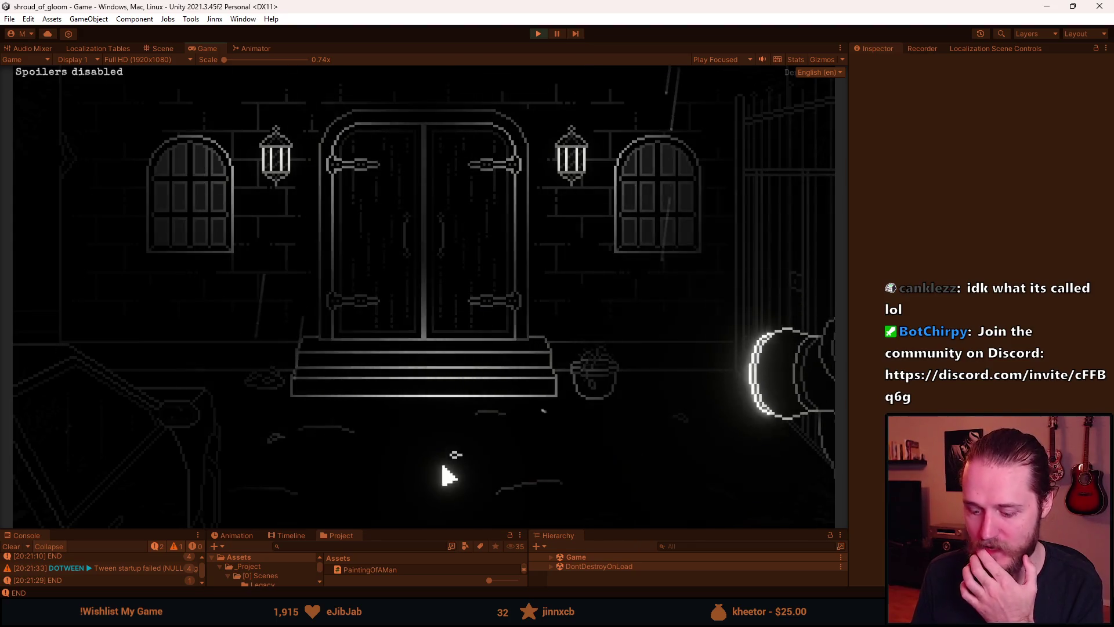
- Open the notebook's Notes page and delete the text from 12123 to the end
left_click(690, 500)
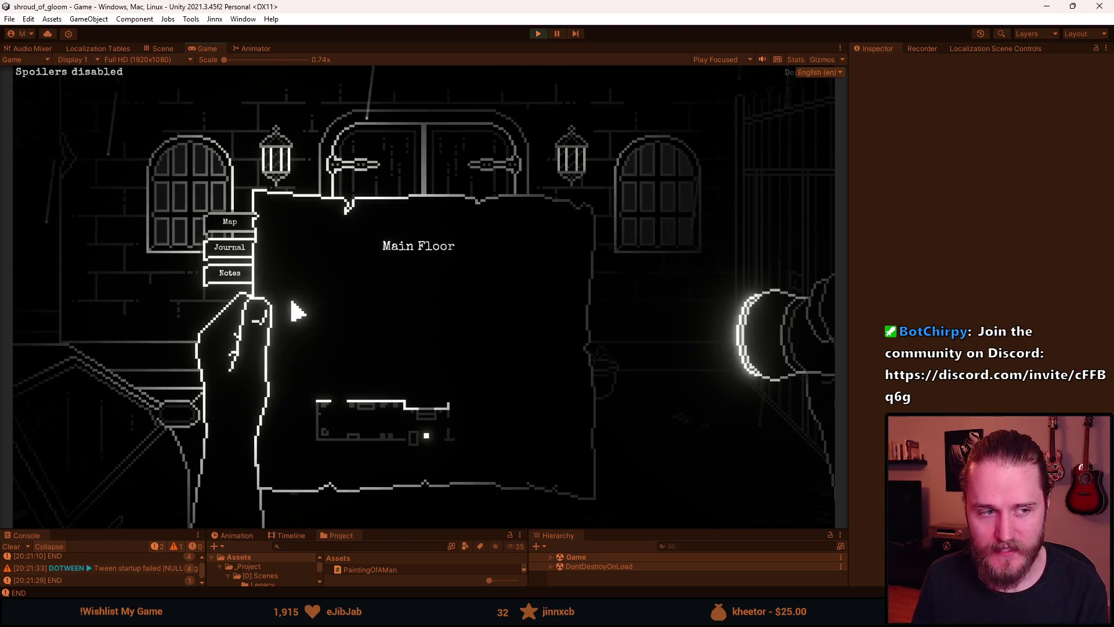
left_click(230, 273)
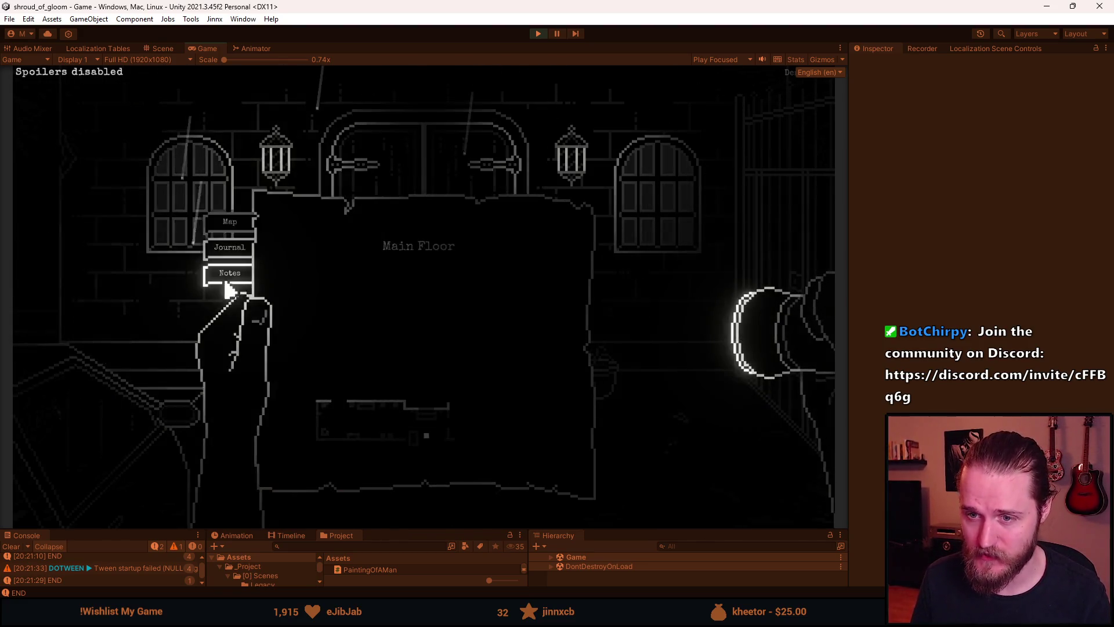
left_click_drag(390, 455, 343, 364)
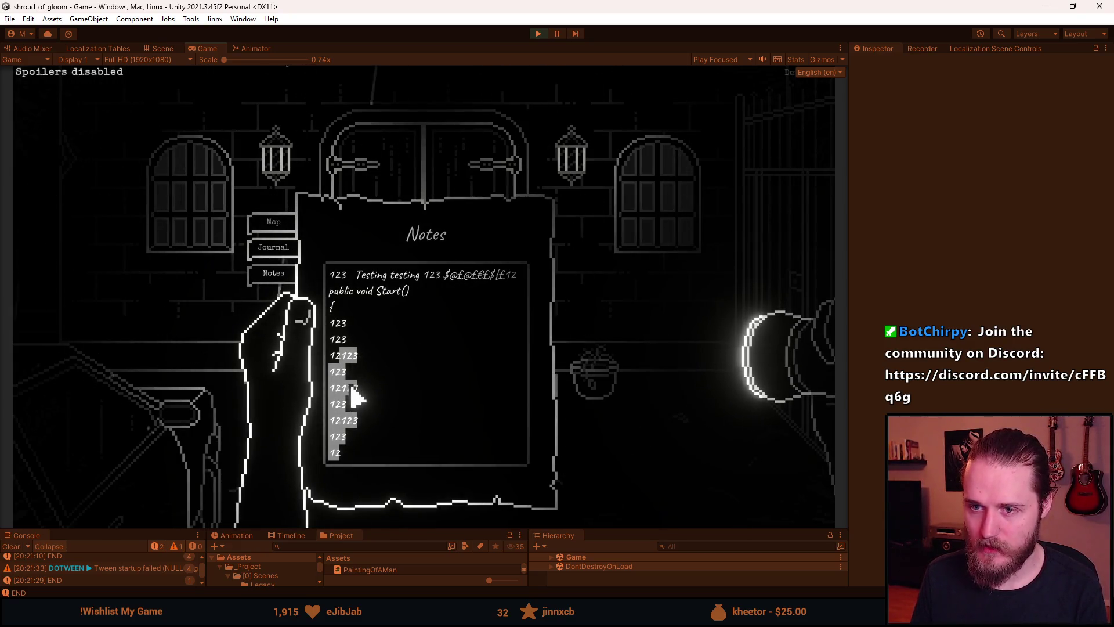
key("BackSpace")
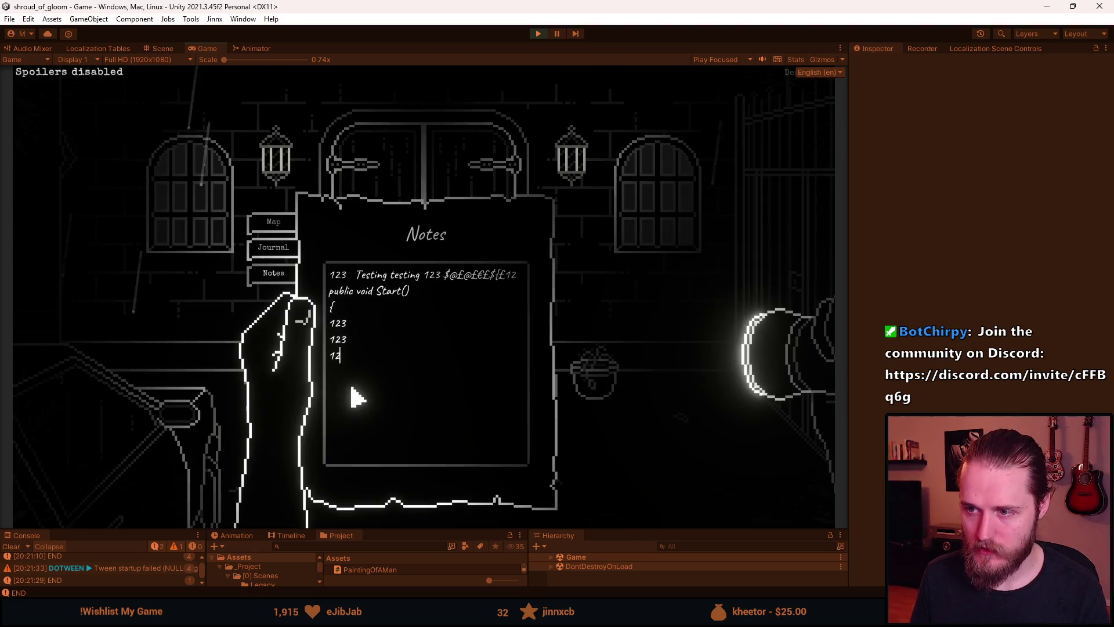
- Quit the game to the main menu and open the save slot list
key("Escape")
left_click(428, 379)
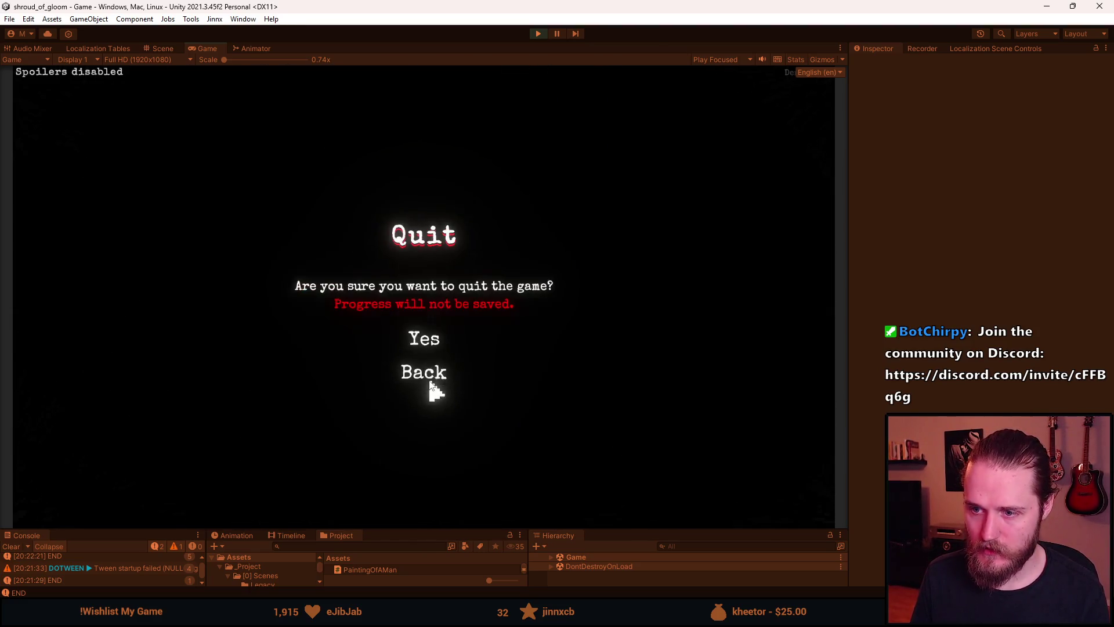
left_click(413, 345)
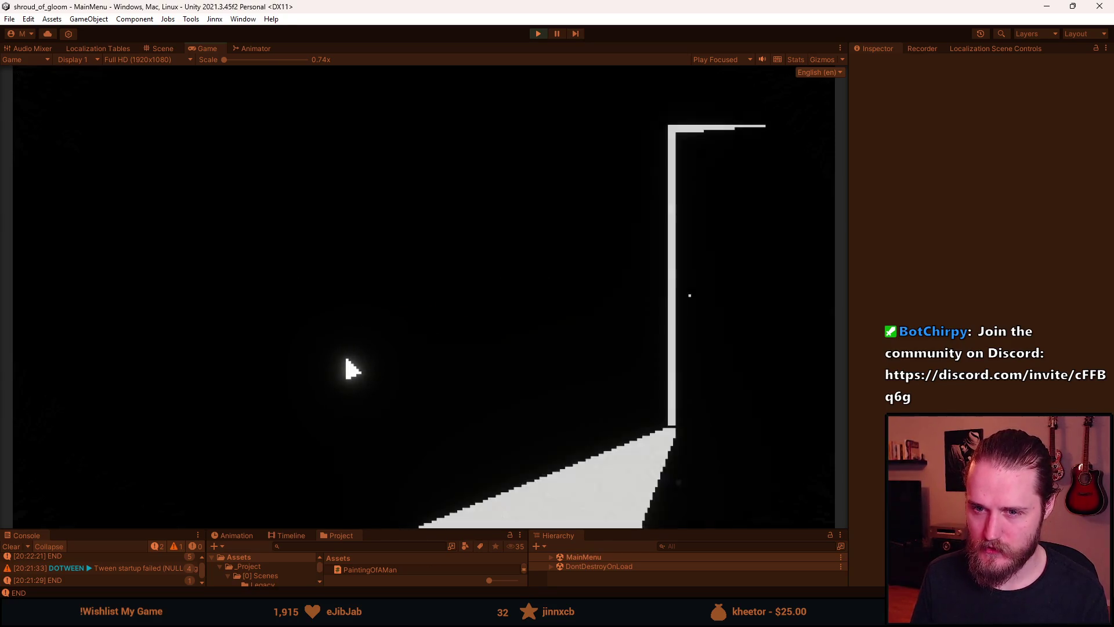
left_click(231, 312)
- Load Slot 1 and check that the trimmed notes ending in 12 persisted
left_click(224, 303)
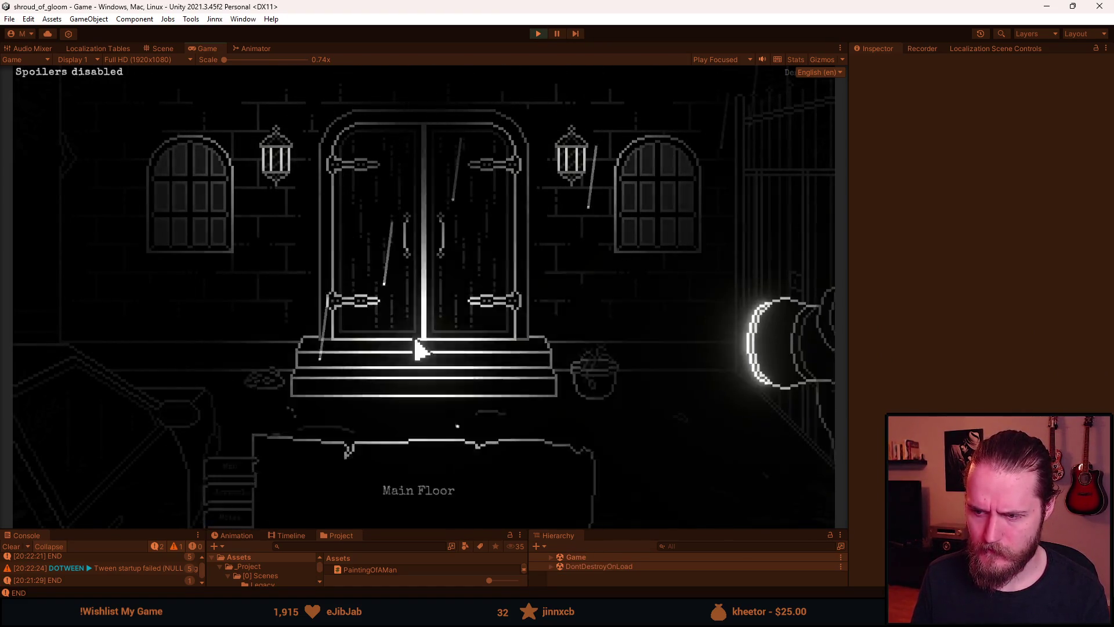
left_click(224, 271)
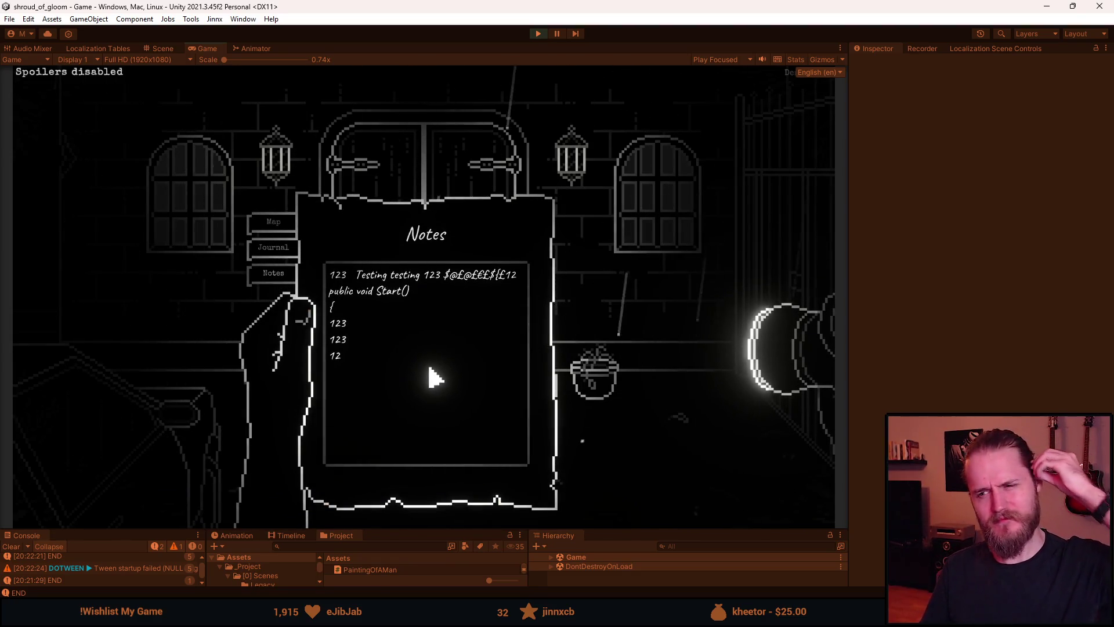
key("Escape")
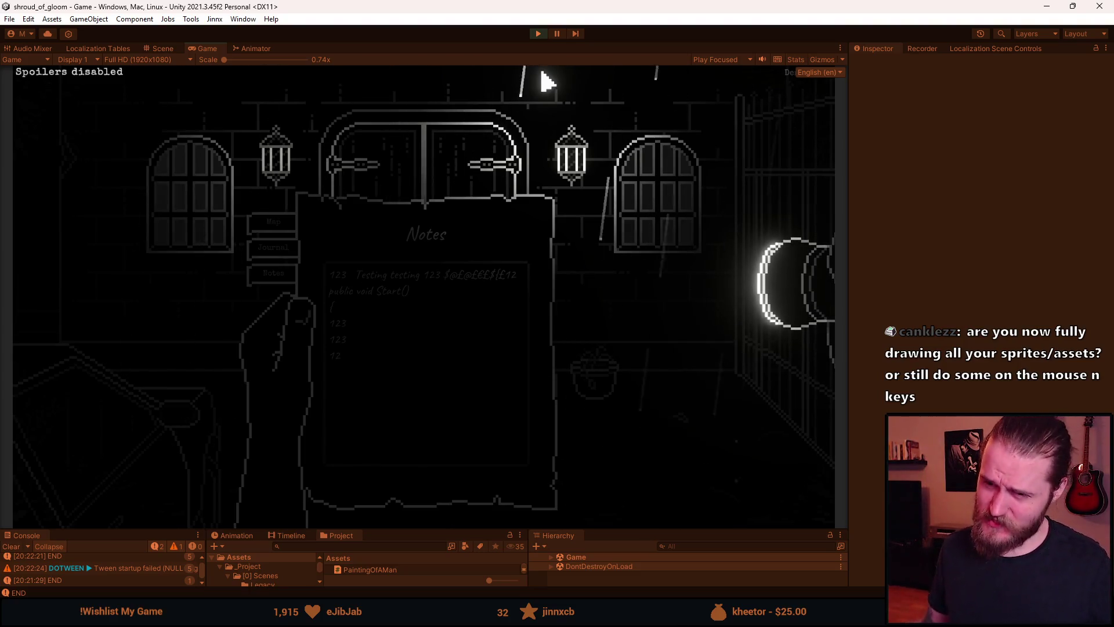
- Paste two copies of the notes text after the final 12, remove trailing brackets, then choose Quit
left_click(422, 364)
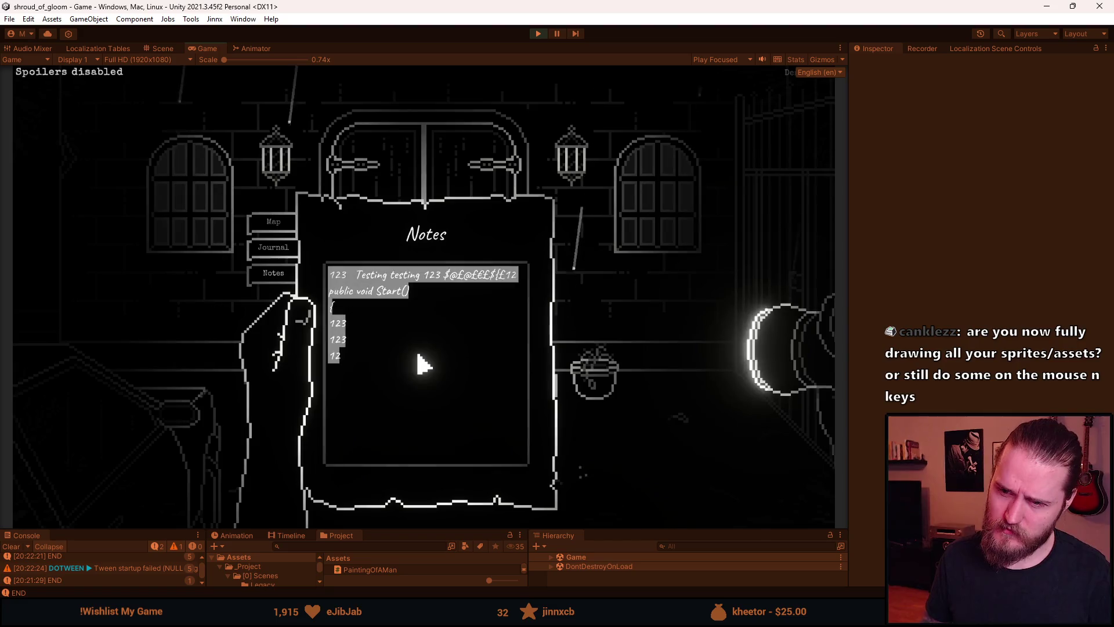
key("ctrl+c")
key("Right")
key("ctrl+v")
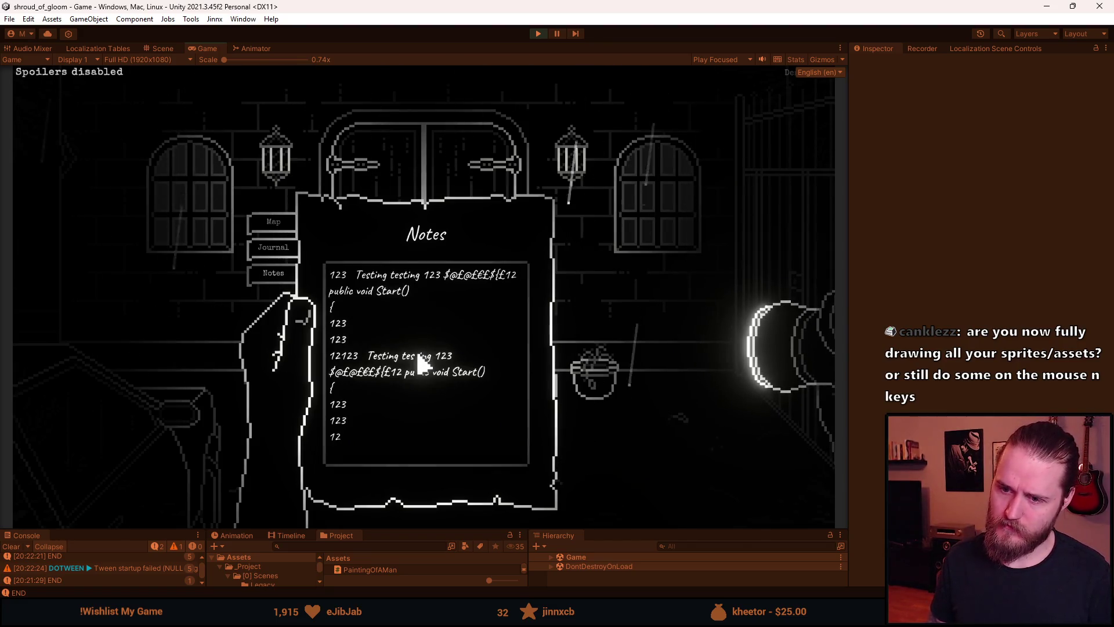
key("ctrl+v")
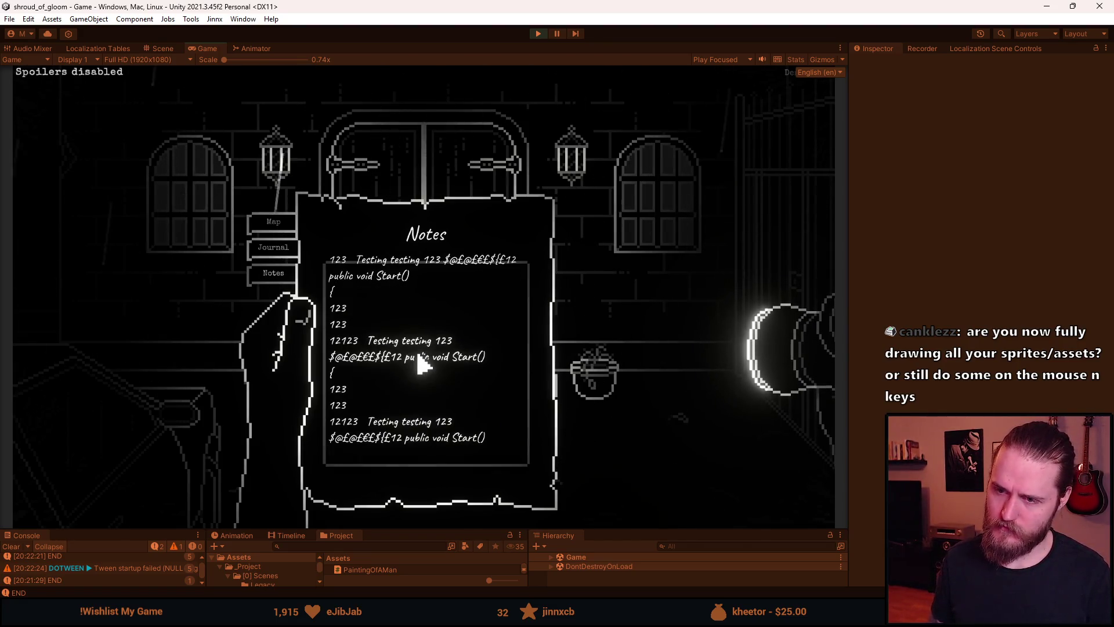
key("BackSpace")
key("BackSpace")
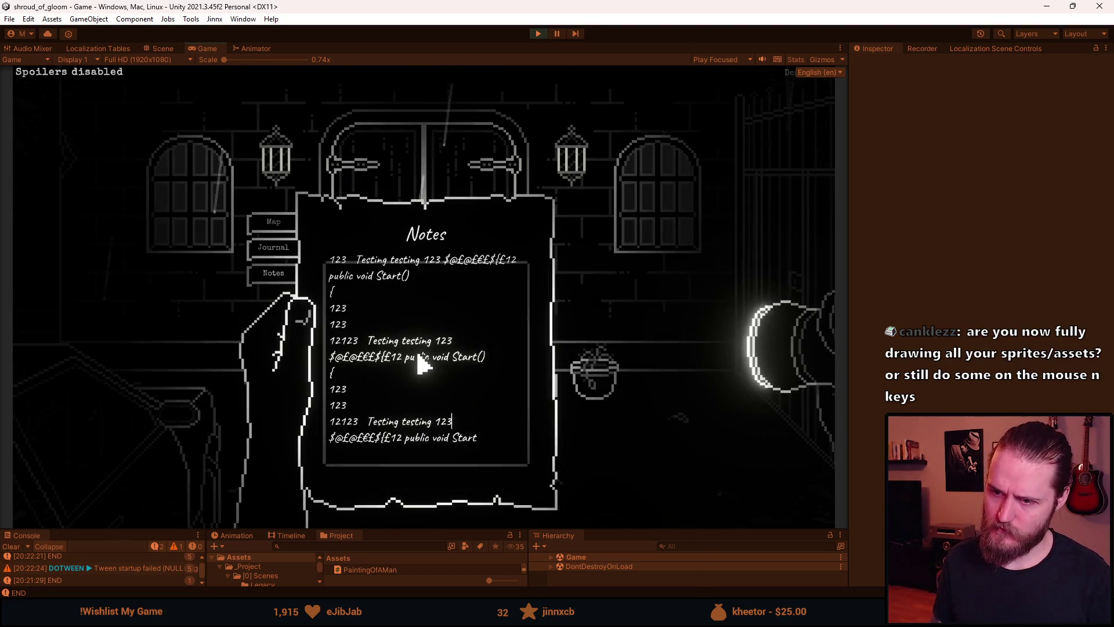
key("ctrl+Home")
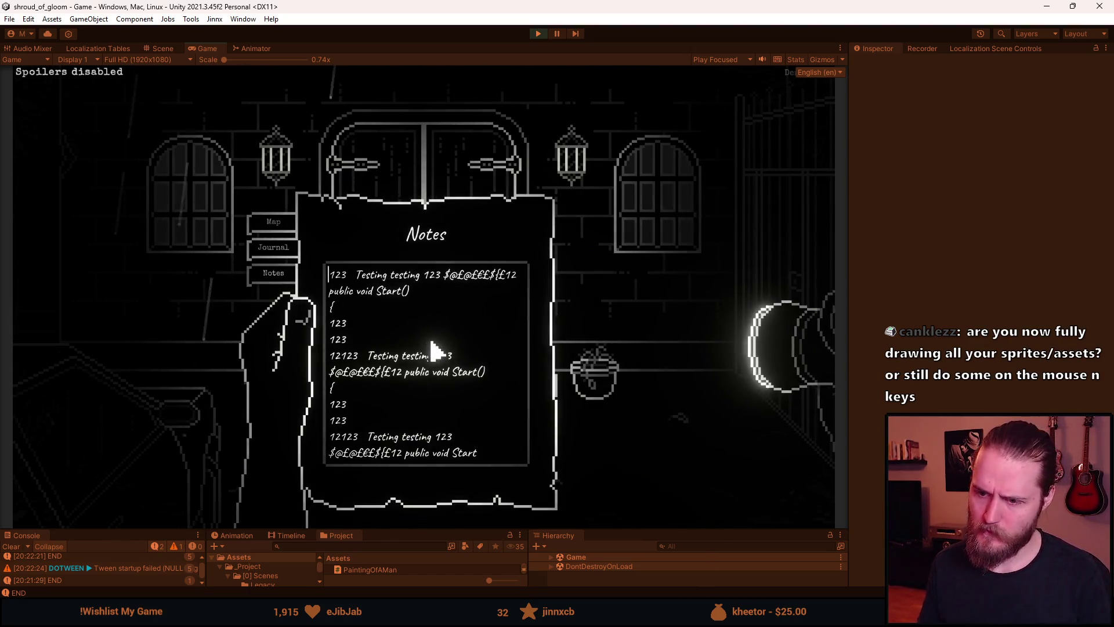
key("Escape")
key("Escape")
left_click(436, 378)
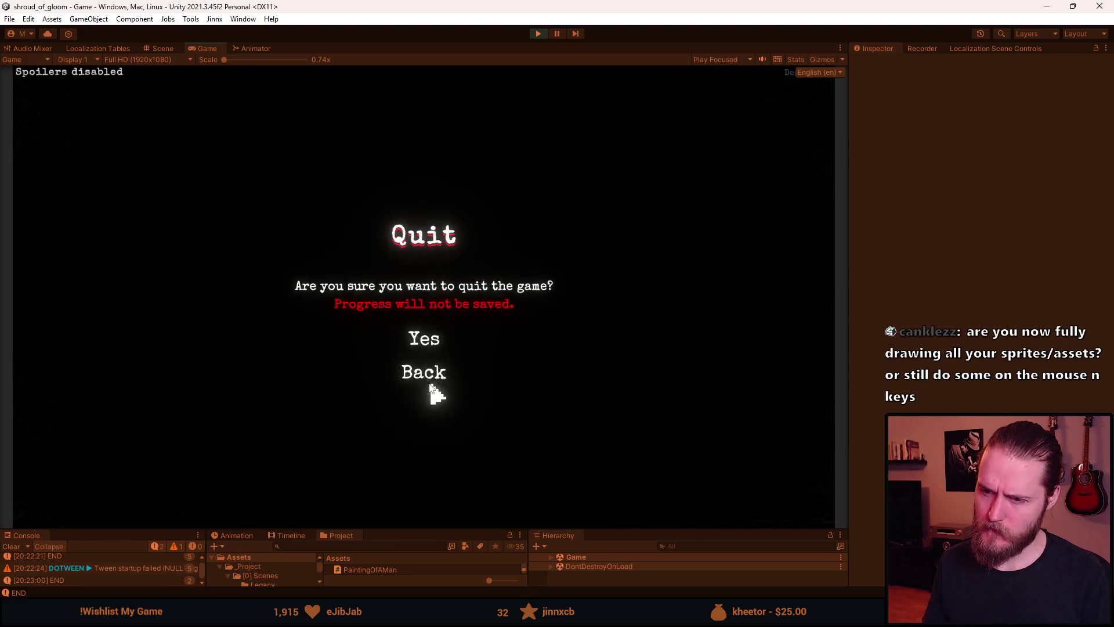
- Confirm quitting to the main menu and reload Slot 1 into the double-door hallway
key("Return")
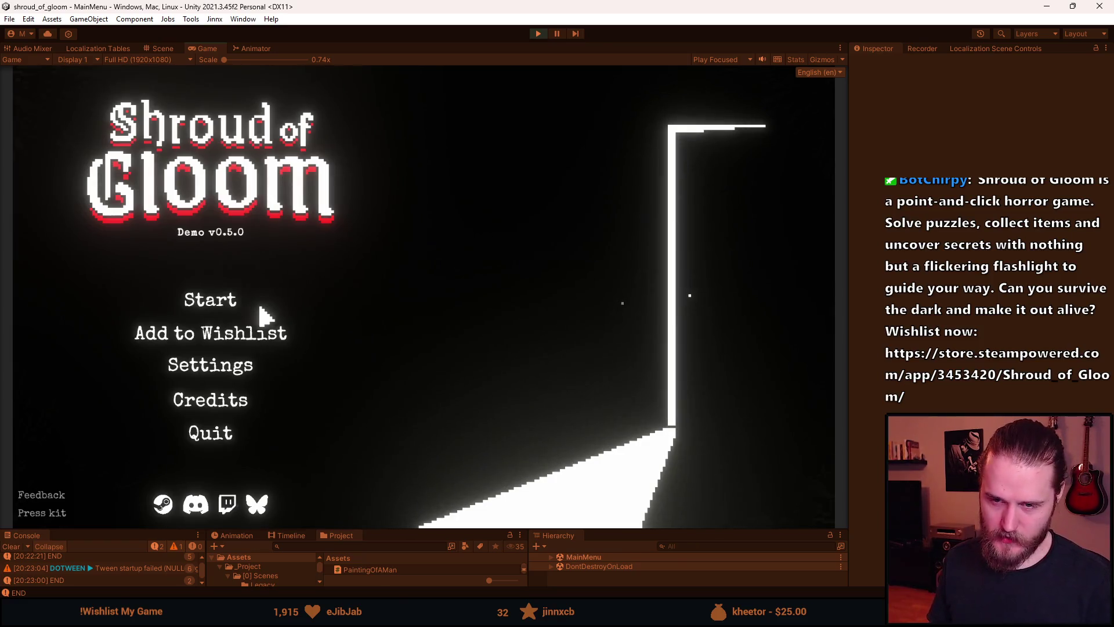
left_click(211, 302)
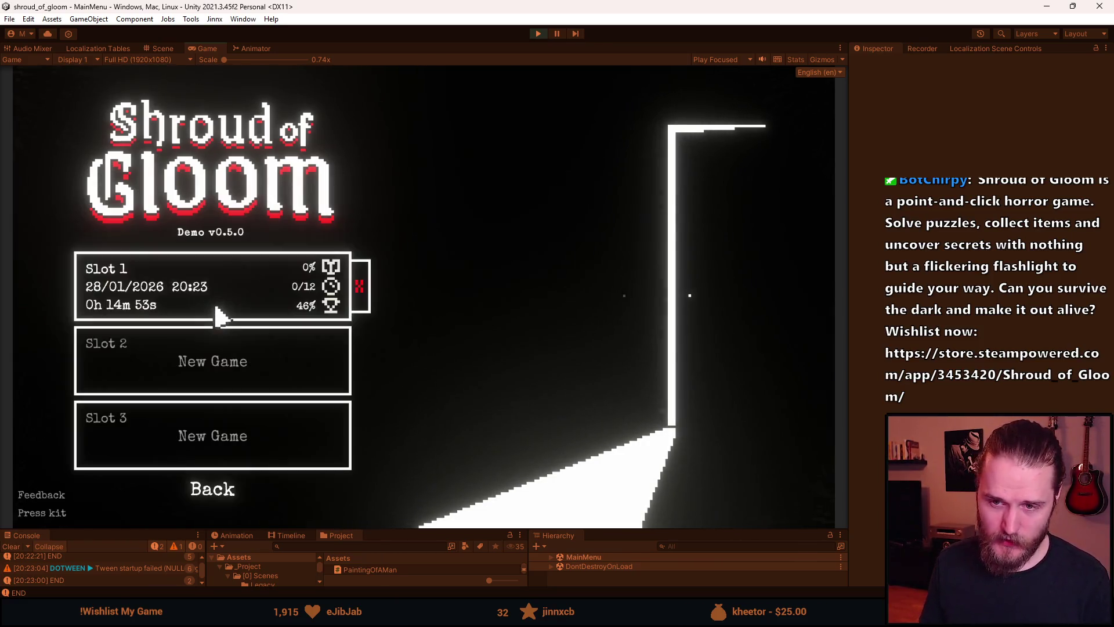
left_click(231, 297)
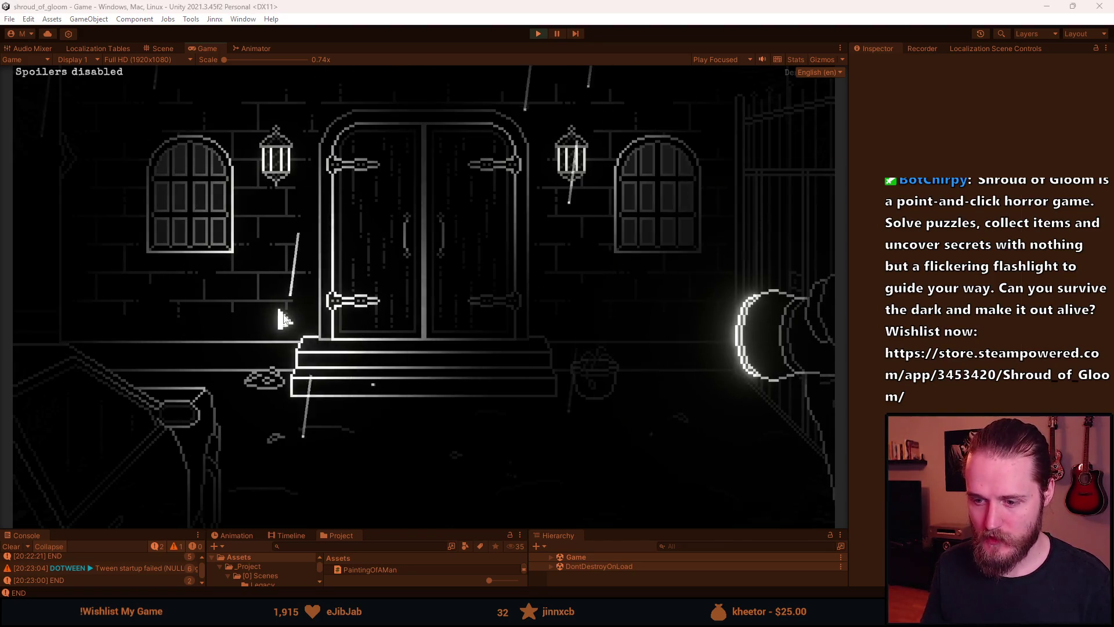
mouse_move(494, 612)
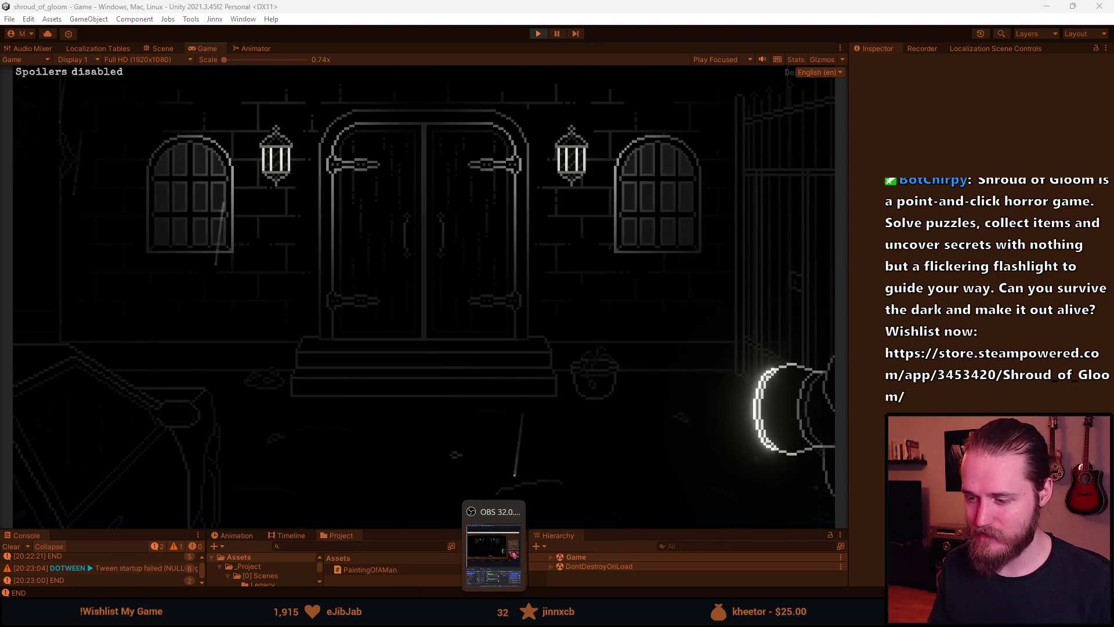
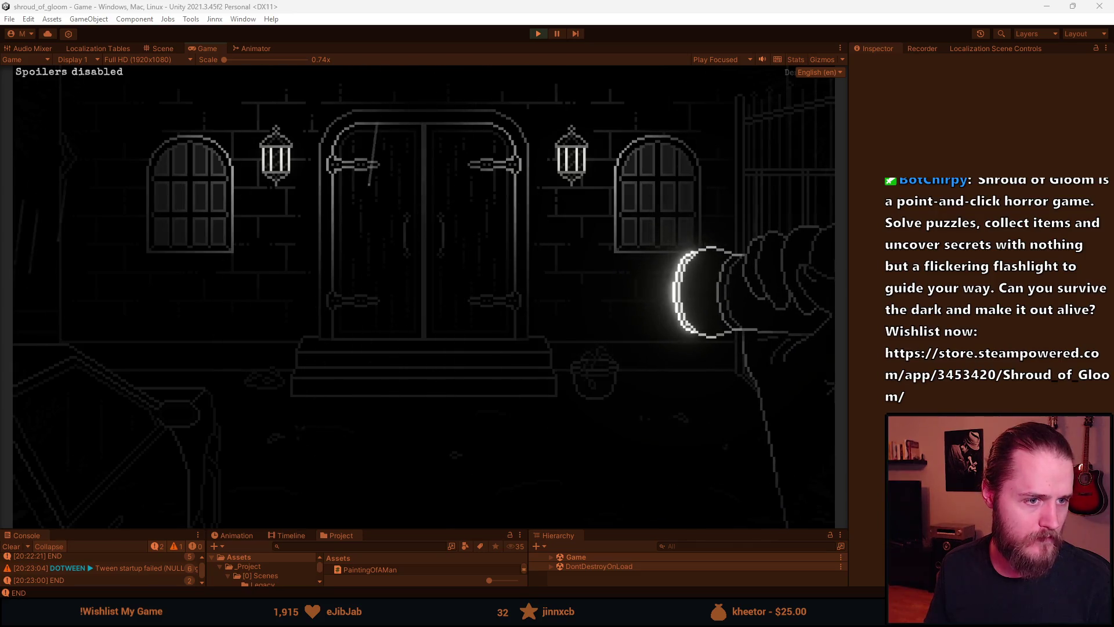
- View the shared desk photo full size, zooming in and out, then return to the game
key("alt+Tab")
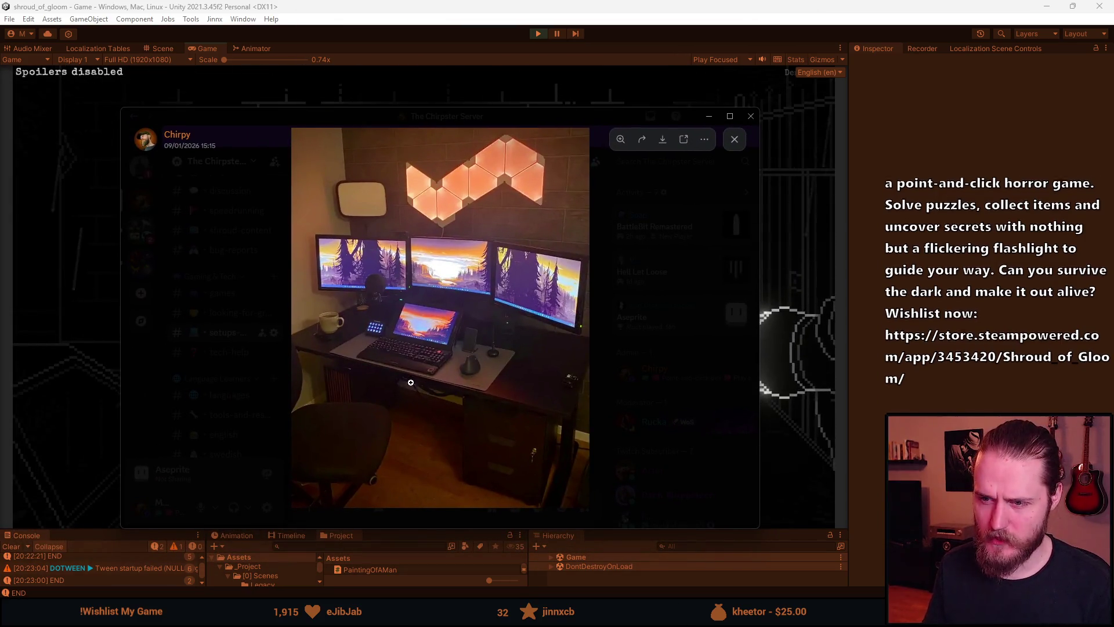
left_click(418, 335)
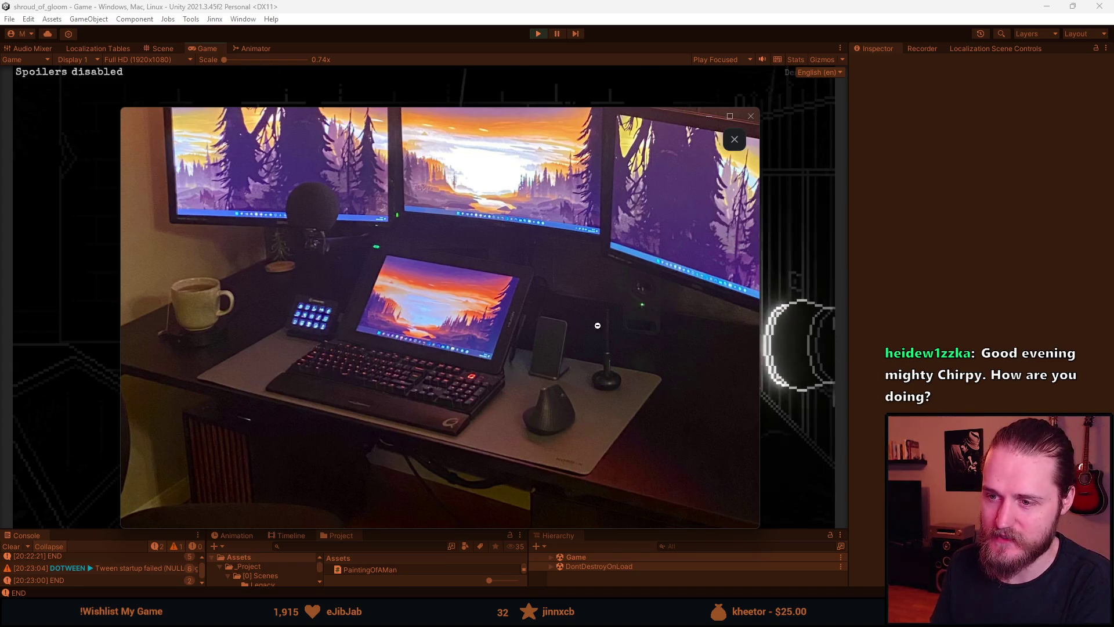
left_click(460, 277)
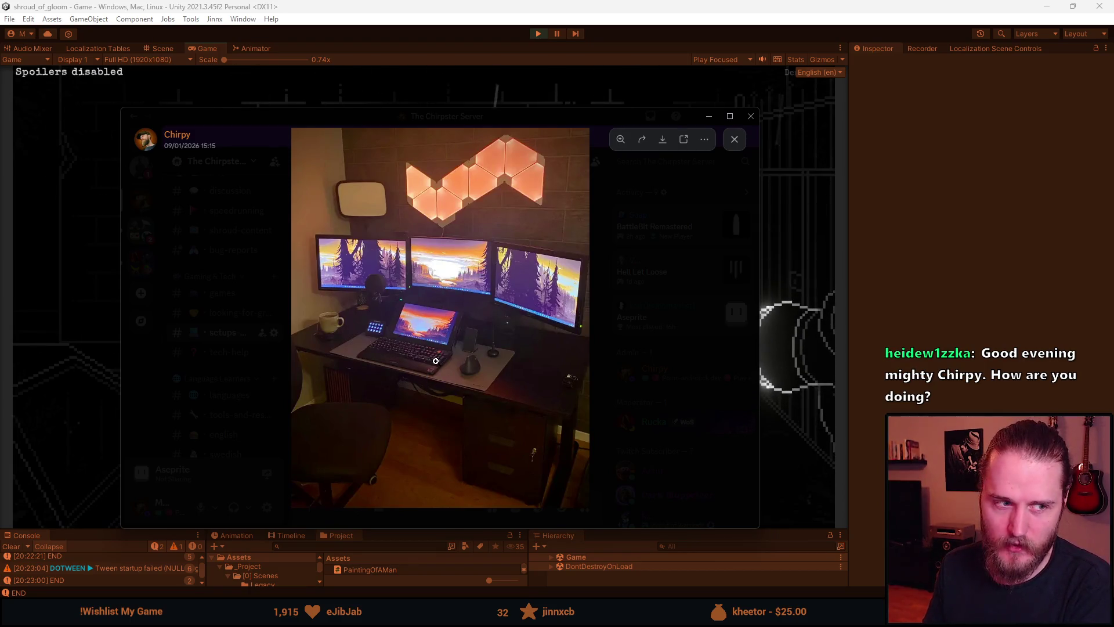
left_click(393, 324)
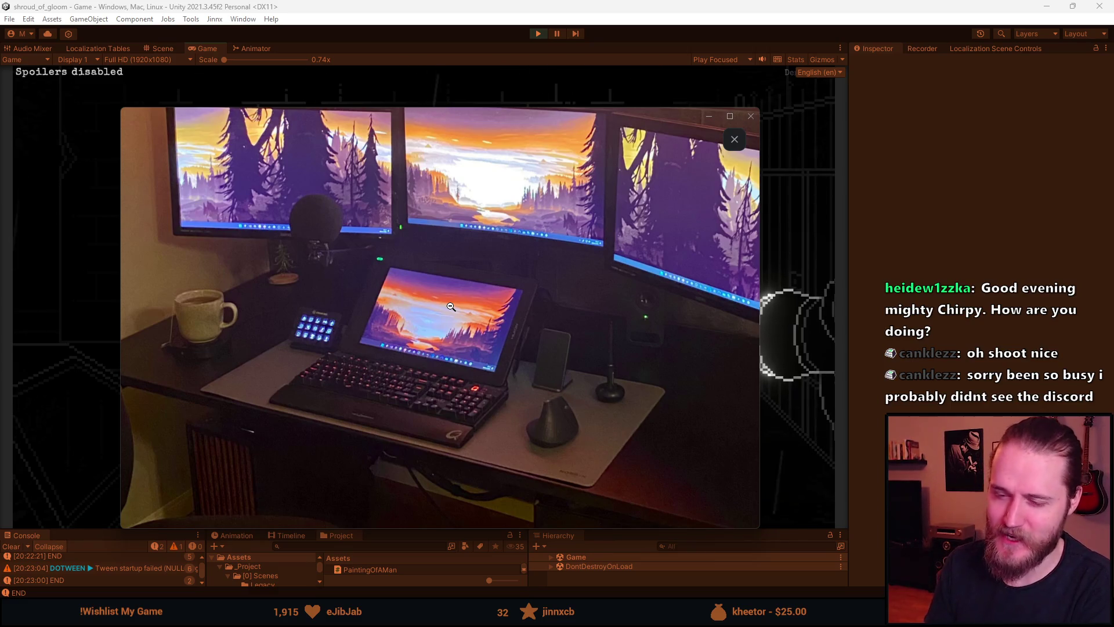
left_click(450, 264)
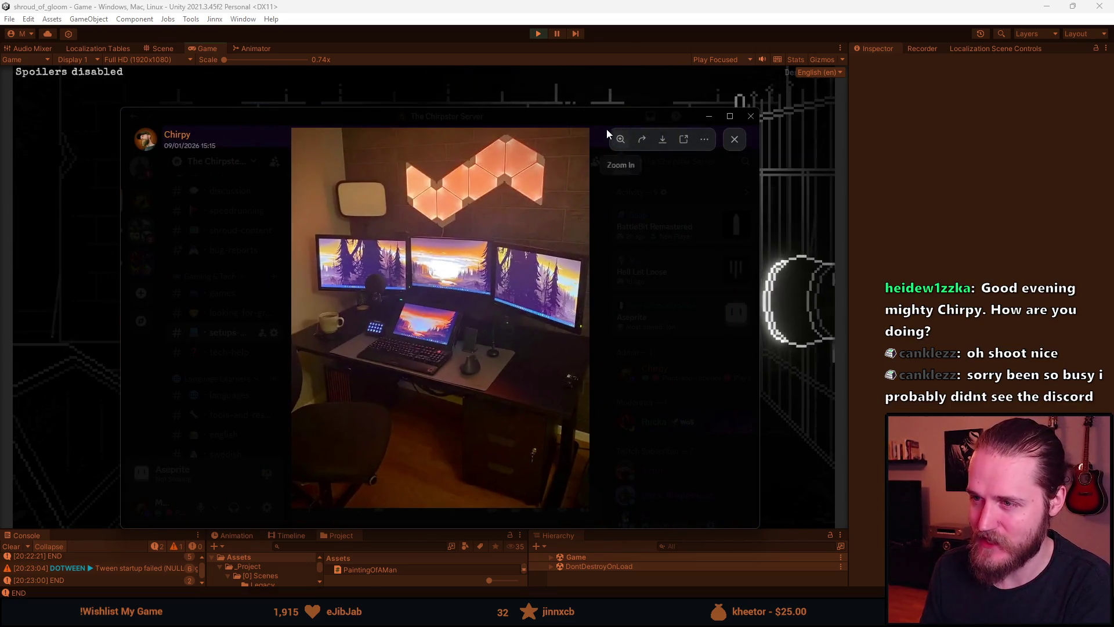
left_click(608, 130)
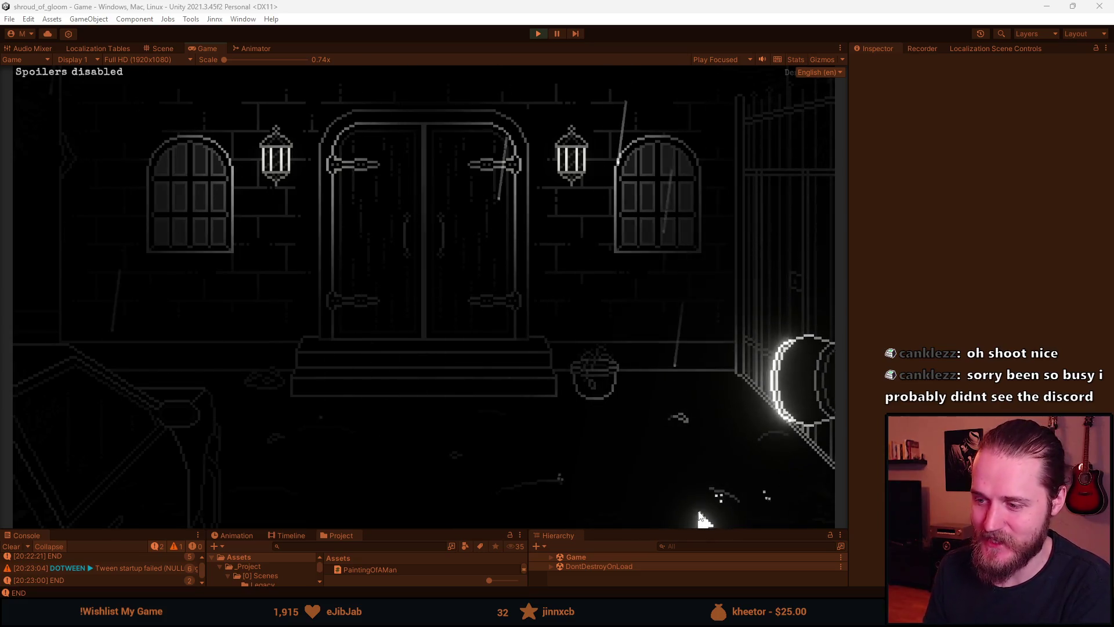
- Open the in-game map and cycle through the Main Floor, Journal and Notes pages
left_click(741, 513)
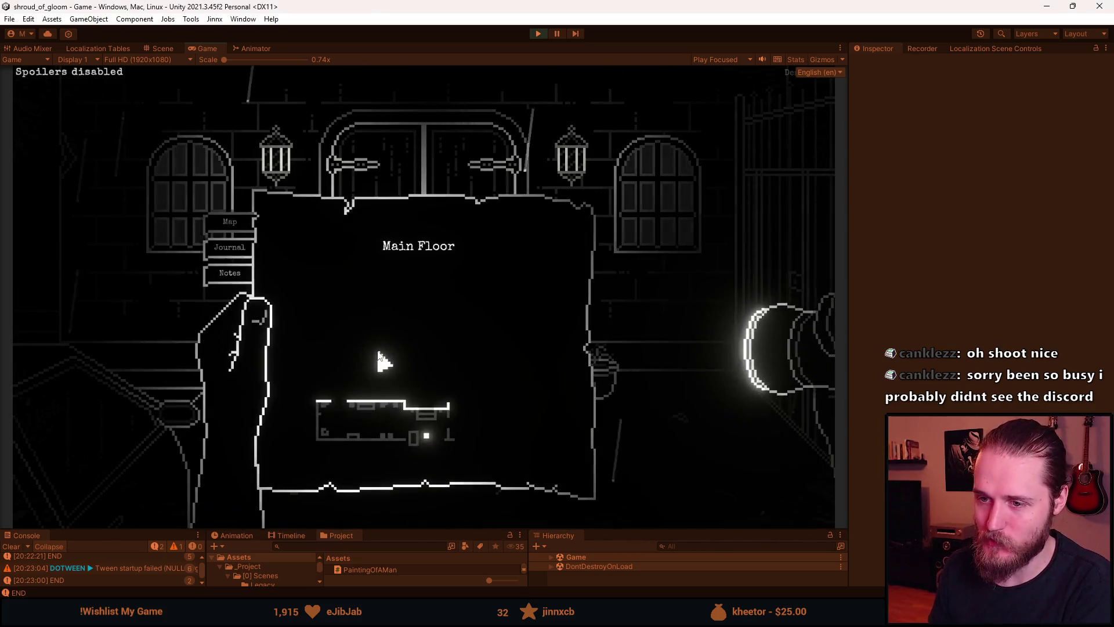
left_click(268, 283)
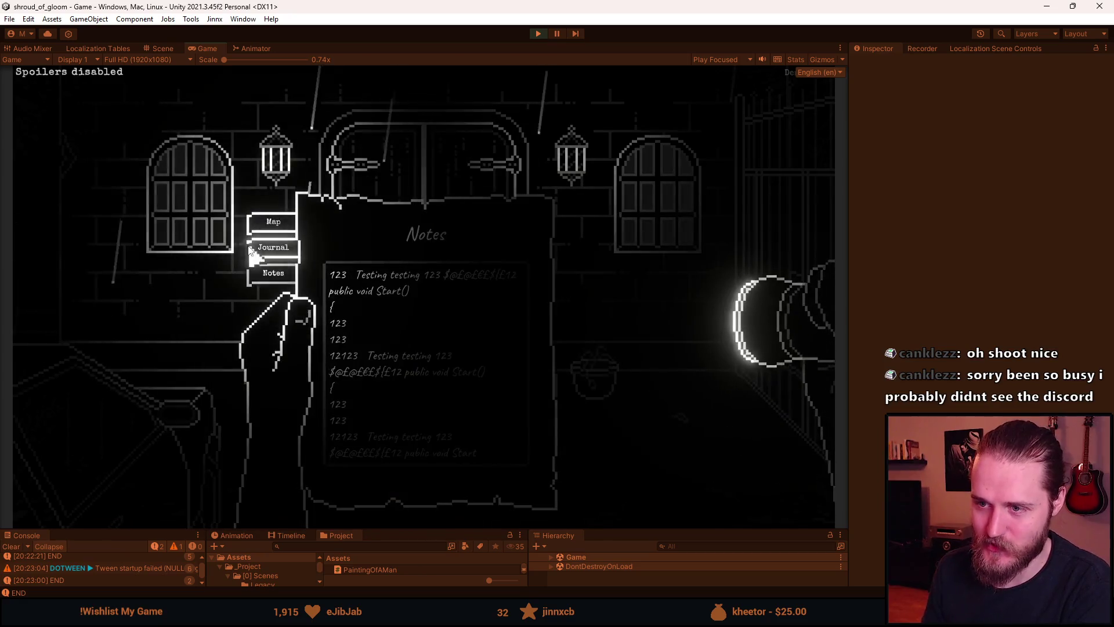
left_click(272, 223)
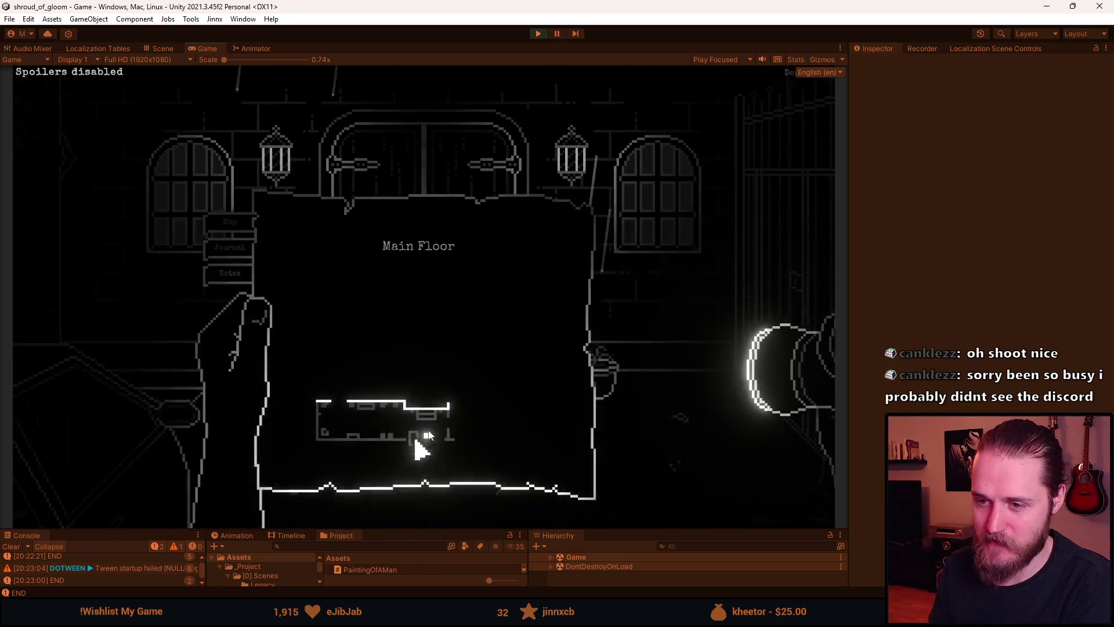
left_click(235, 272)
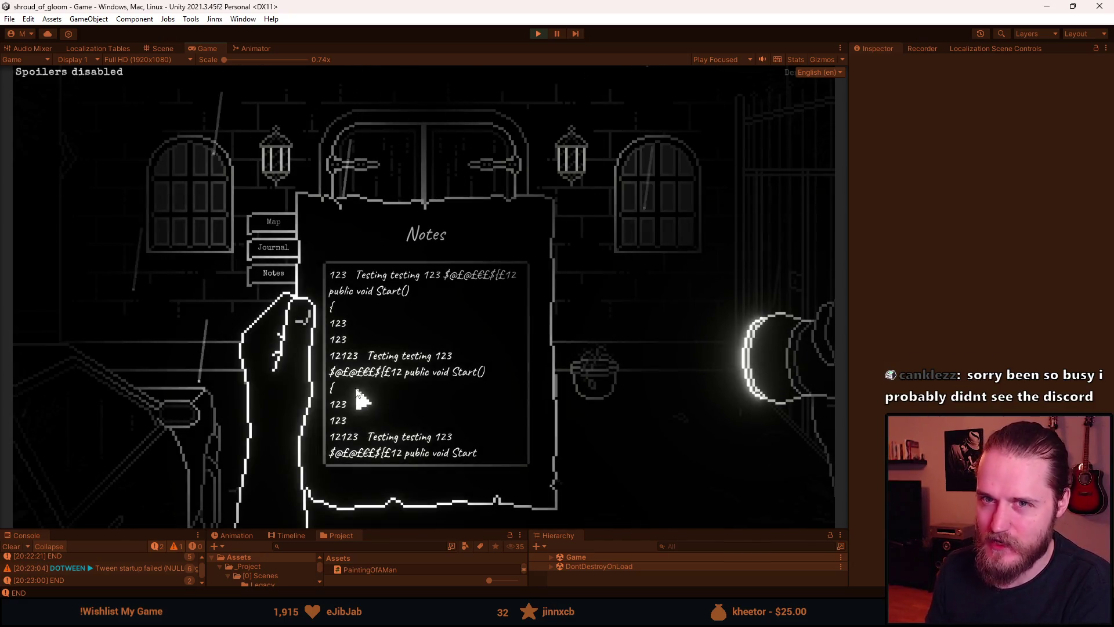
left_click(273, 247)
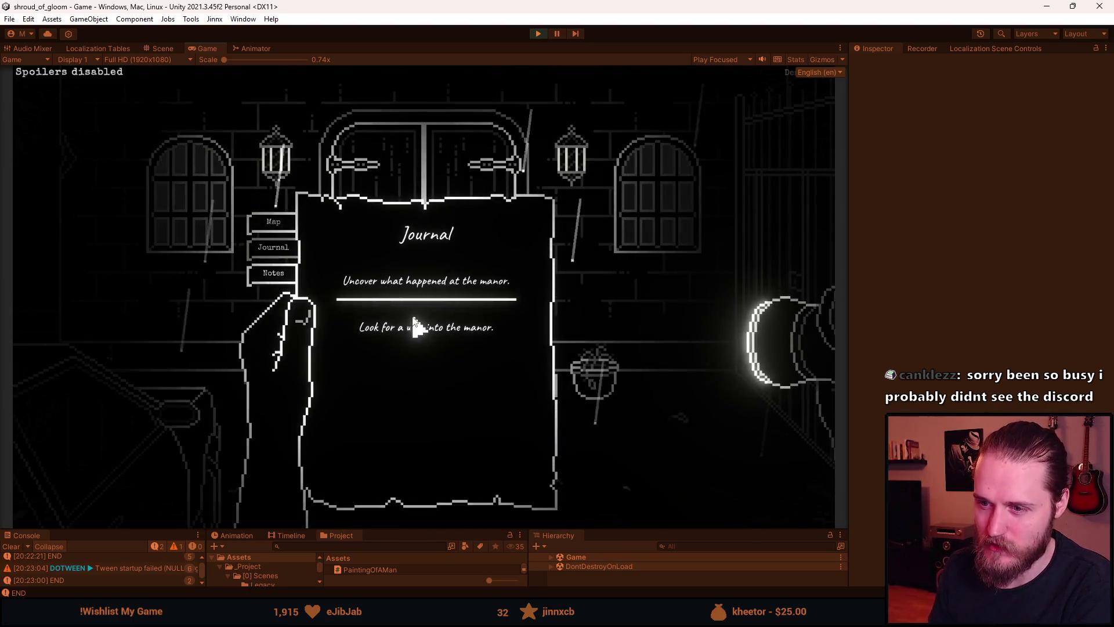
left_click(281, 276)
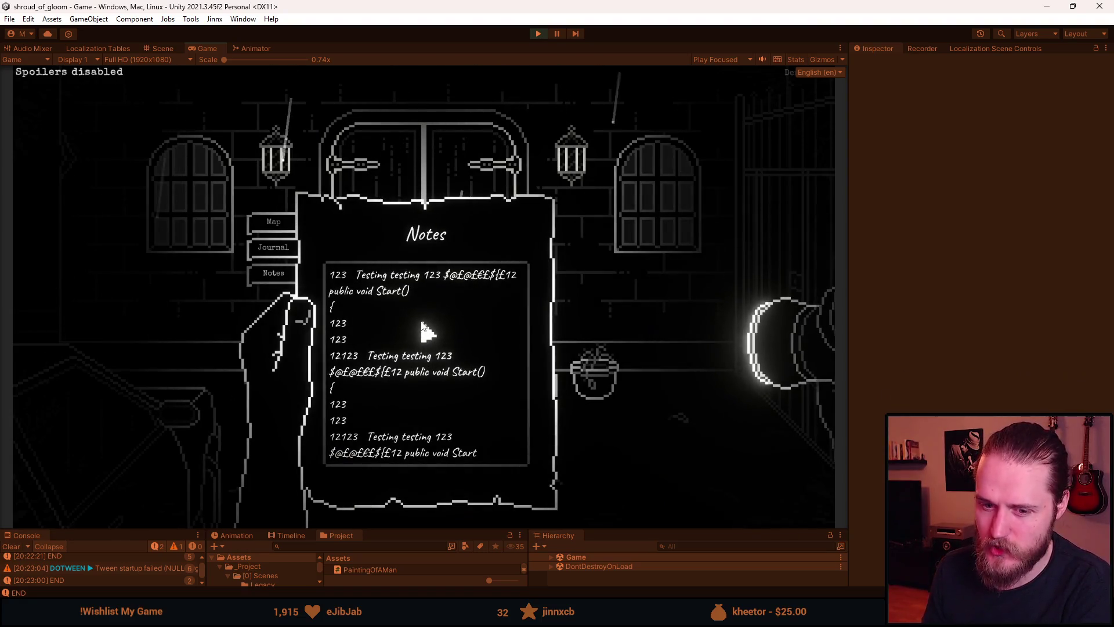
left_click(248, 255)
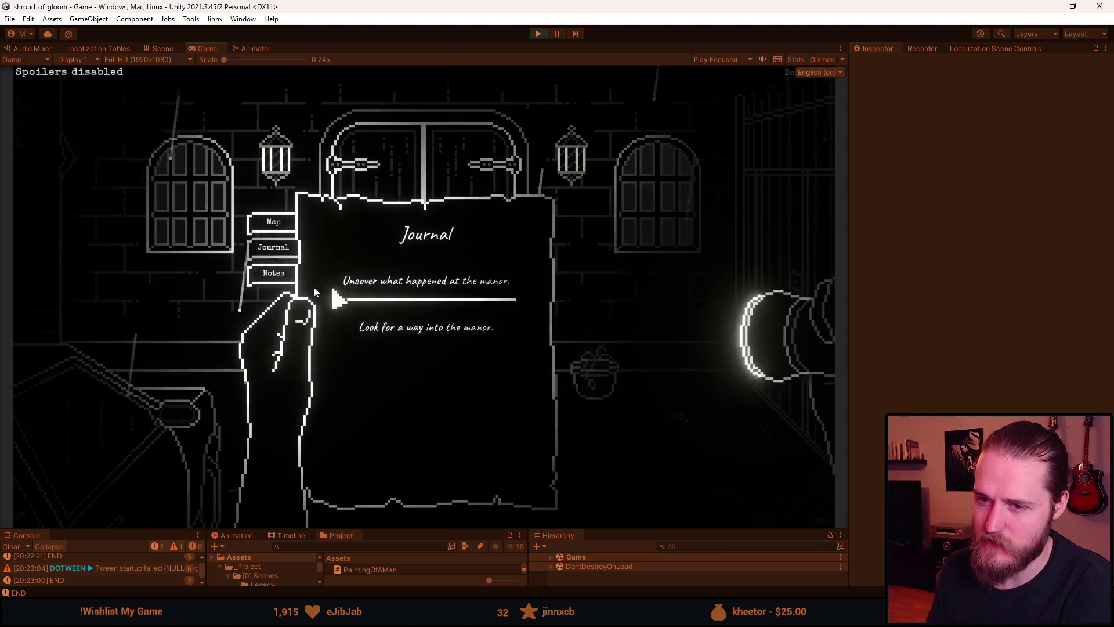
left_click(277, 274)
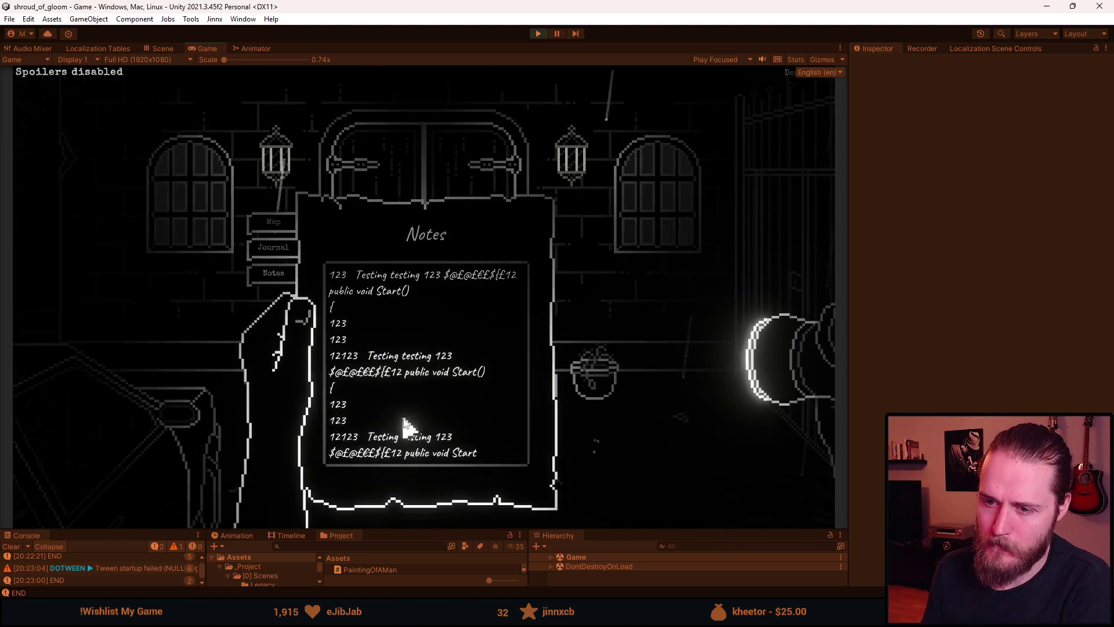
- Delete the notes text after '12123 Testing', then pause and choose Quit
left_click_drag(490, 460, 406, 360)
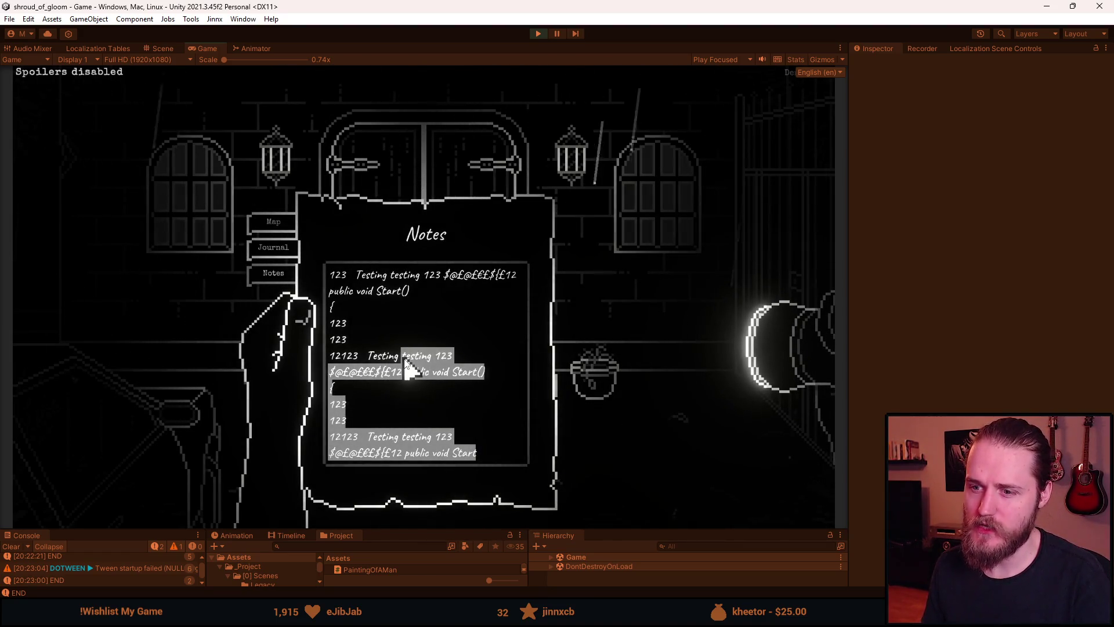
key("BackSpace")
key("Escape")
left_click(409, 380)
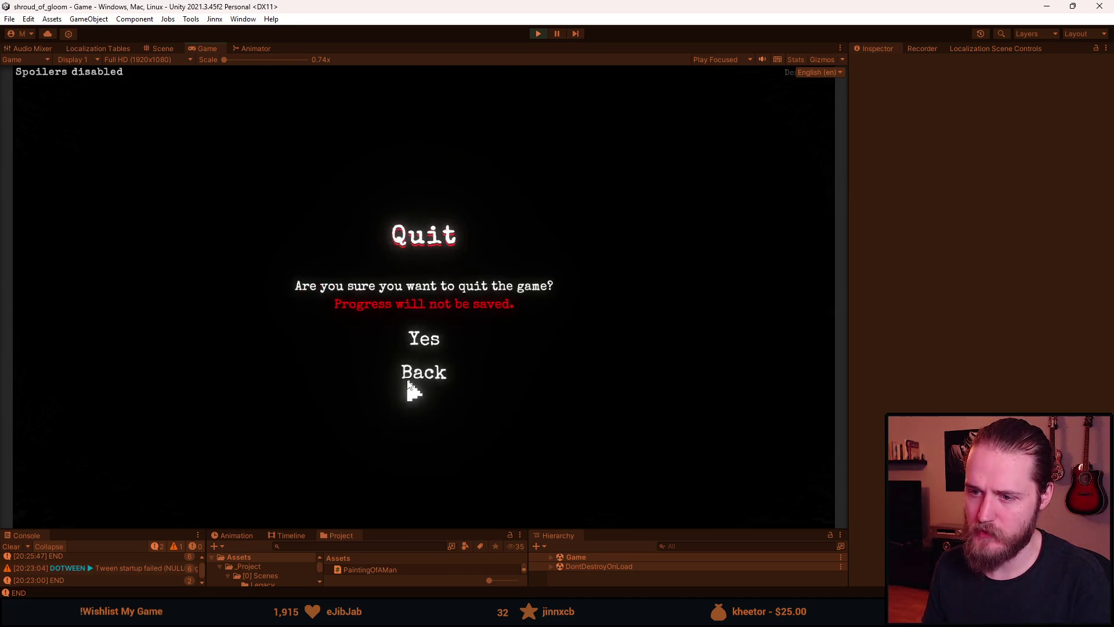
- Quit to the main menu, restart from Slot 1, and confirm the Notes still end at '12123 Testing'
left_click(423, 340)
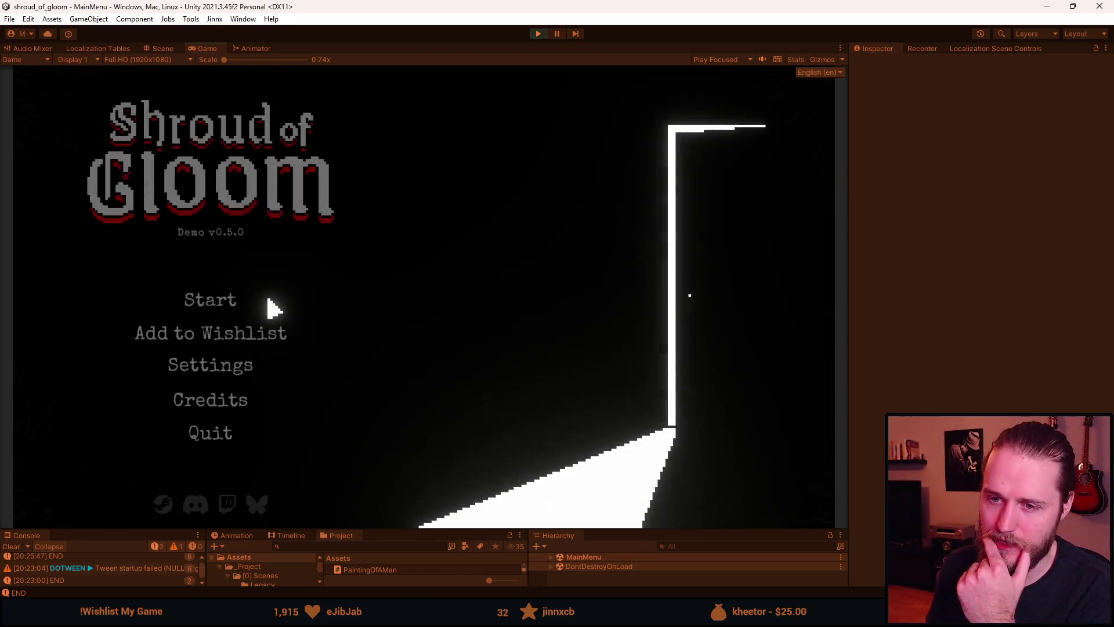
left_click(272, 308)
left_click(224, 313)
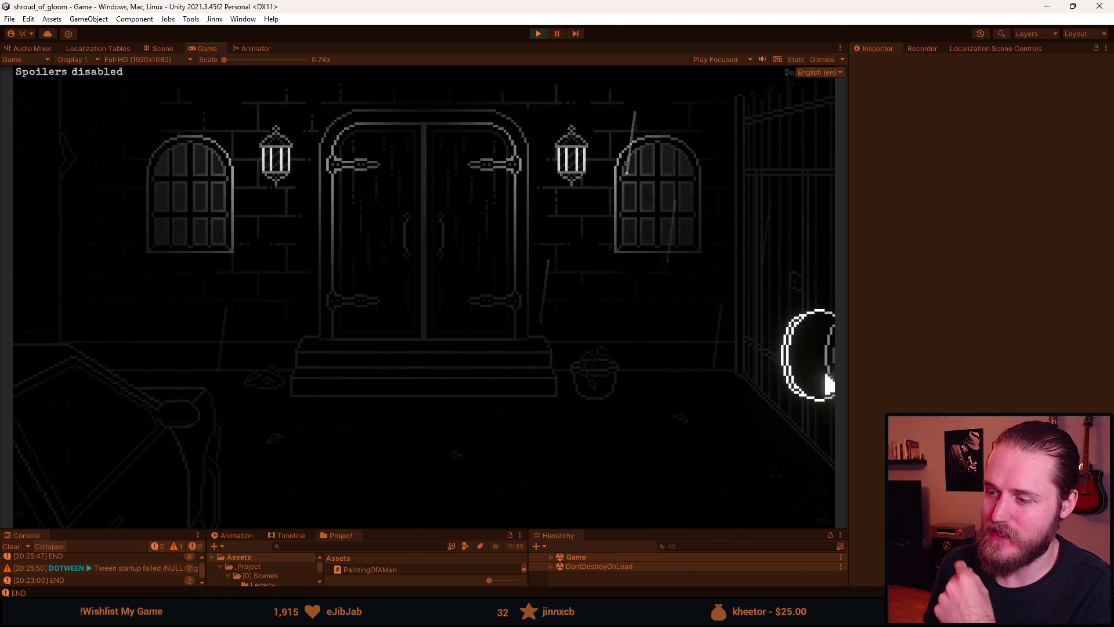
key("m")
left_click(274, 273)
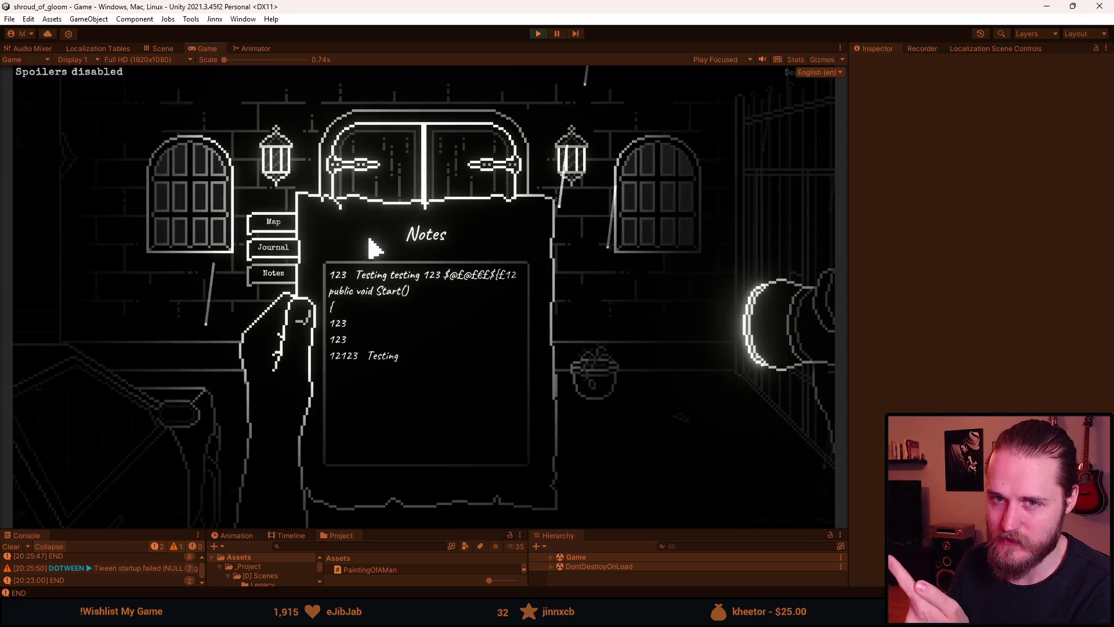
key("Escape")
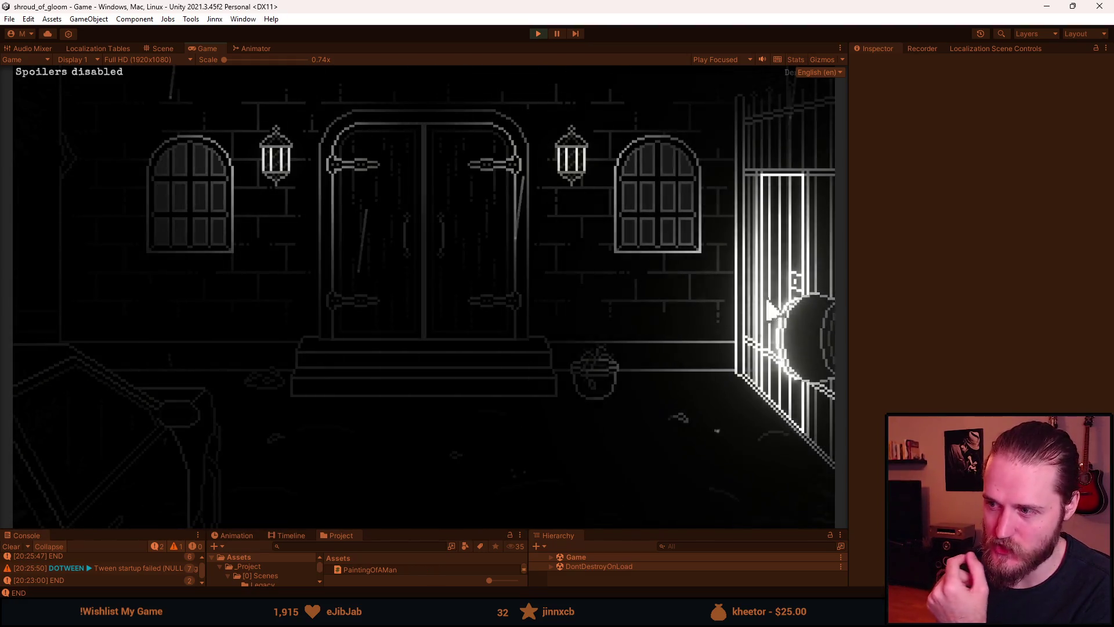
- Walk between the garage-door, mailbox and double-door entrance rooms using the side arrows
left_click(77, 224)
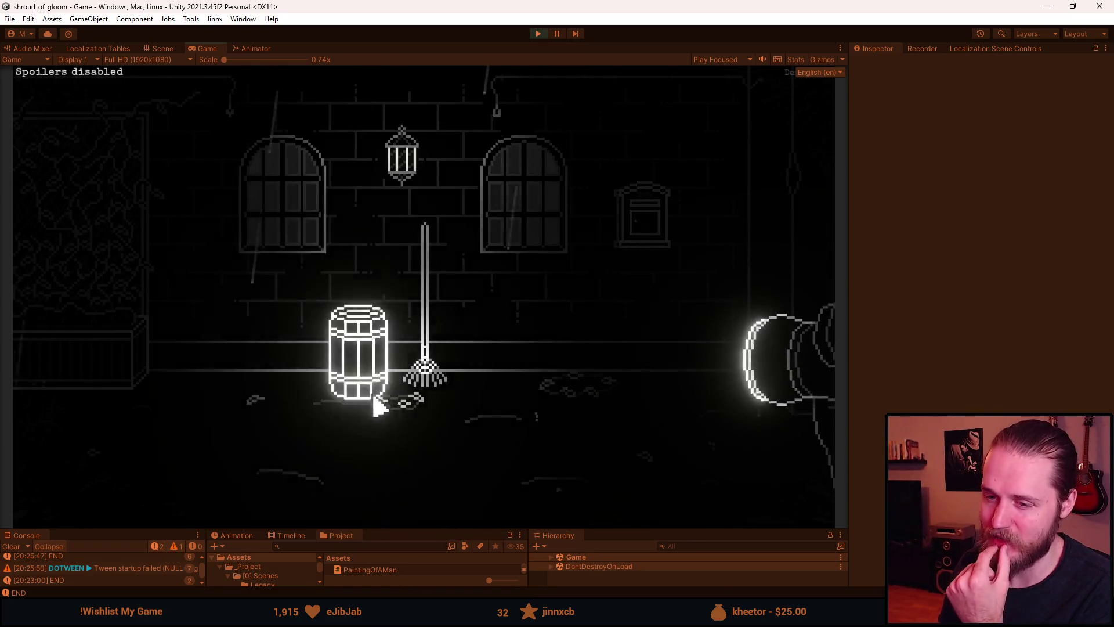
left_click(95, 278)
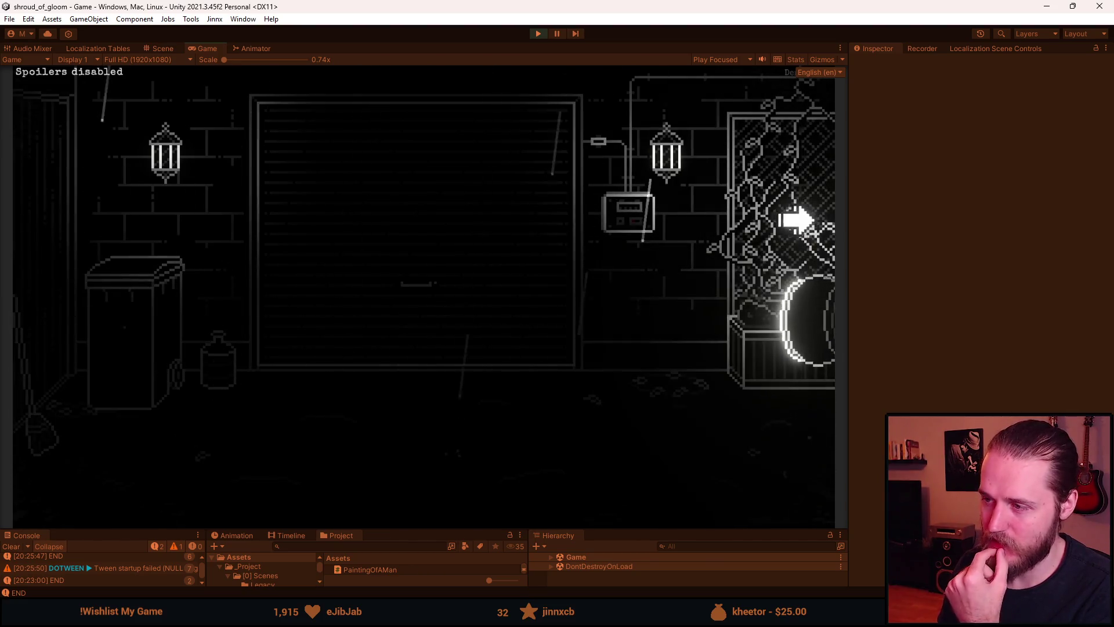
left_click(795, 219)
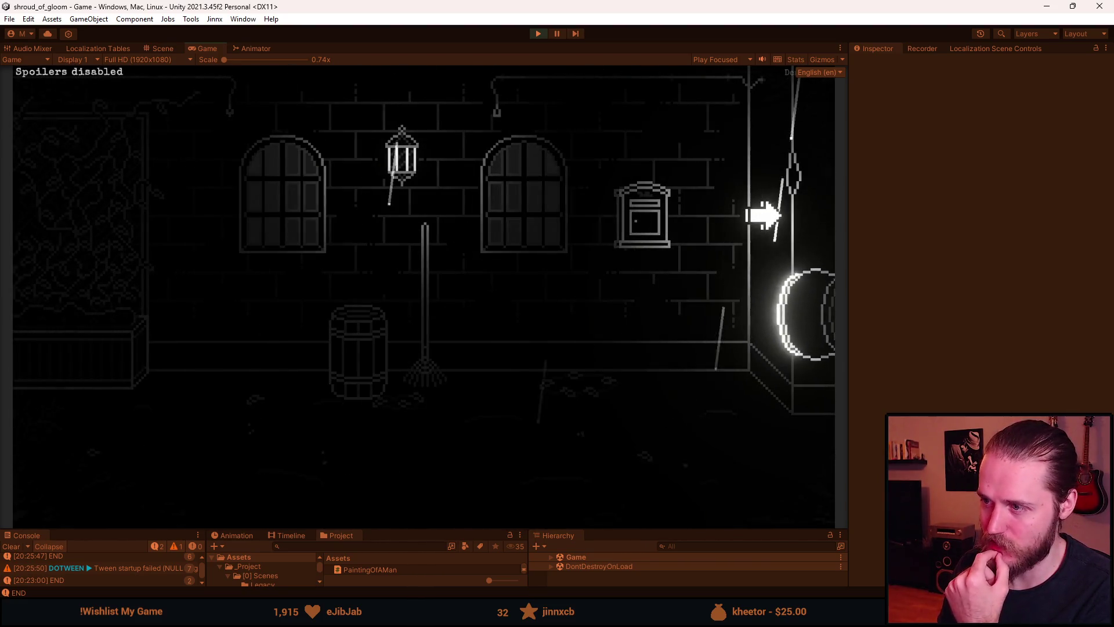
left_click(763, 216)
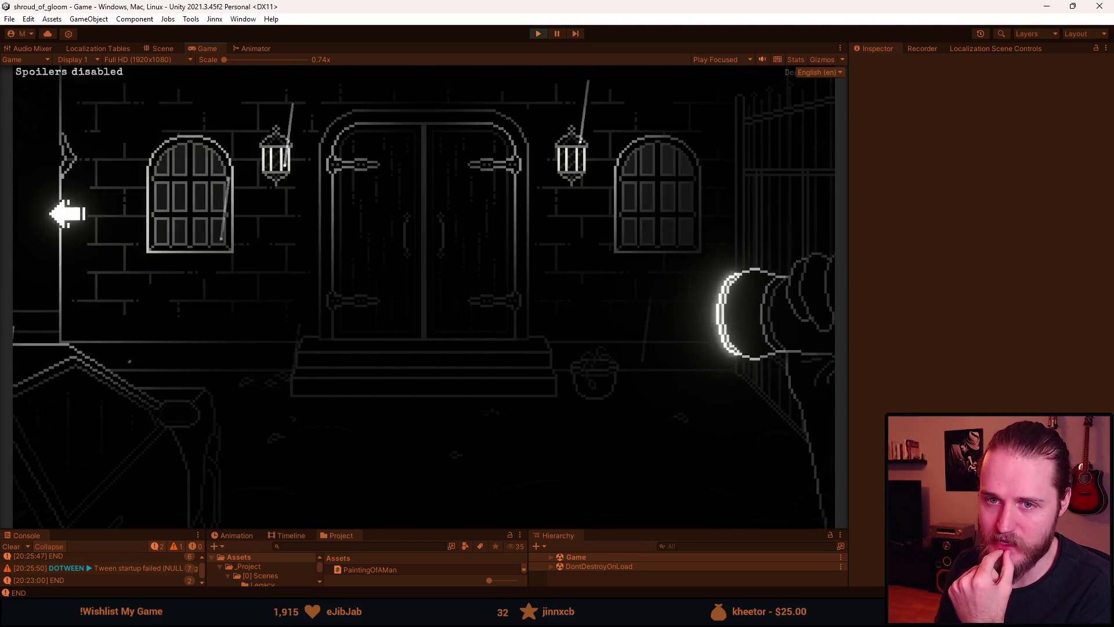
left_click(63, 214)
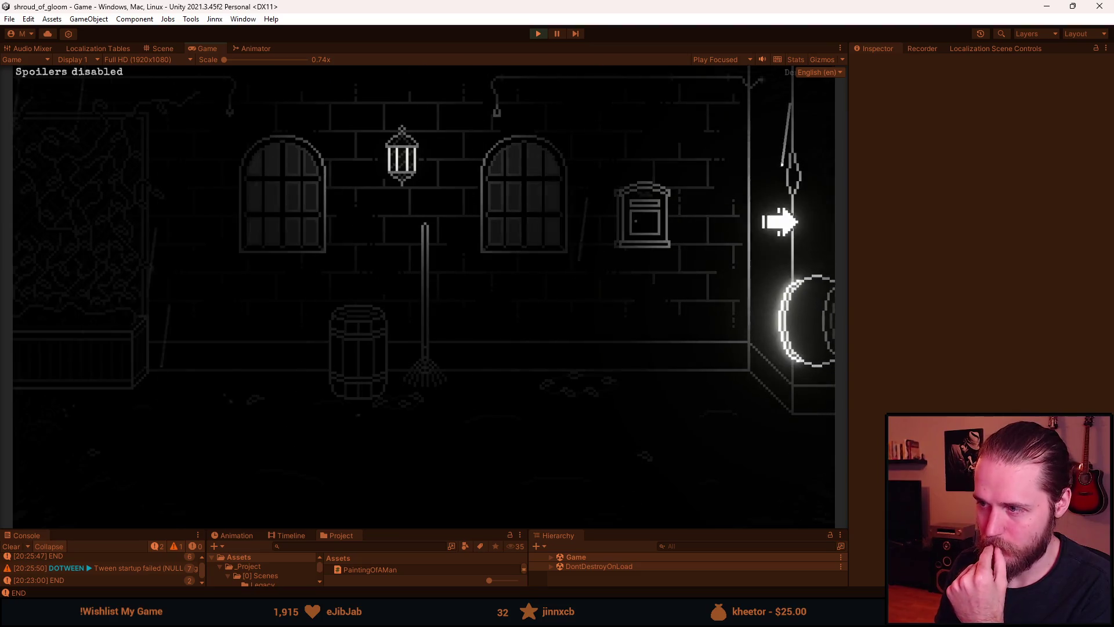
left_click(783, 216)
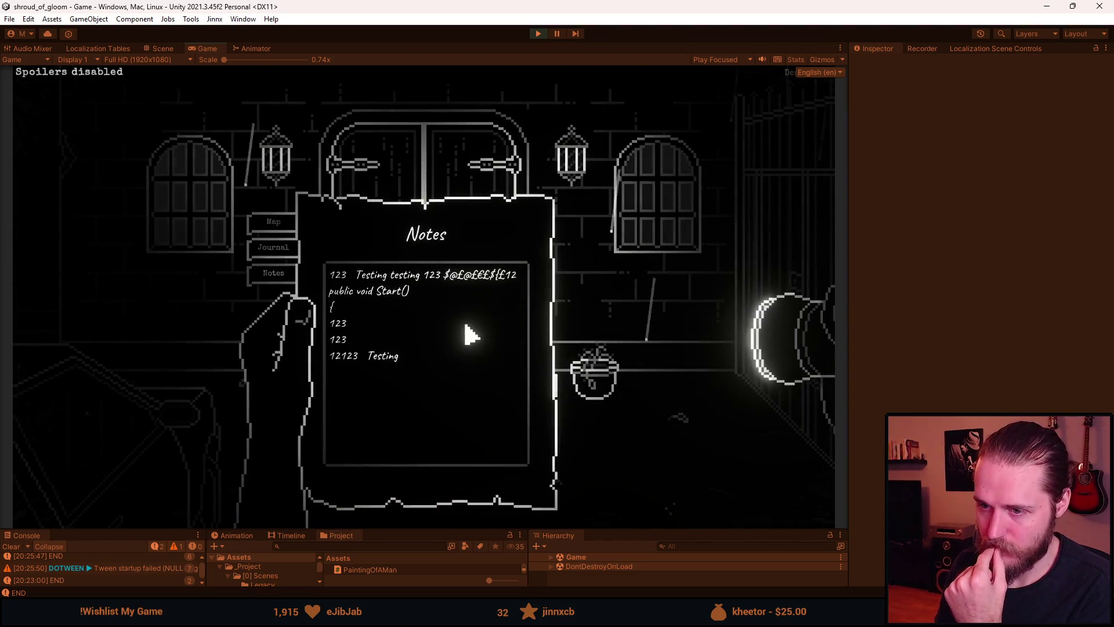
- Open the map over the game, flip to the Journal, close and reopen it, then change rooms
key("m")
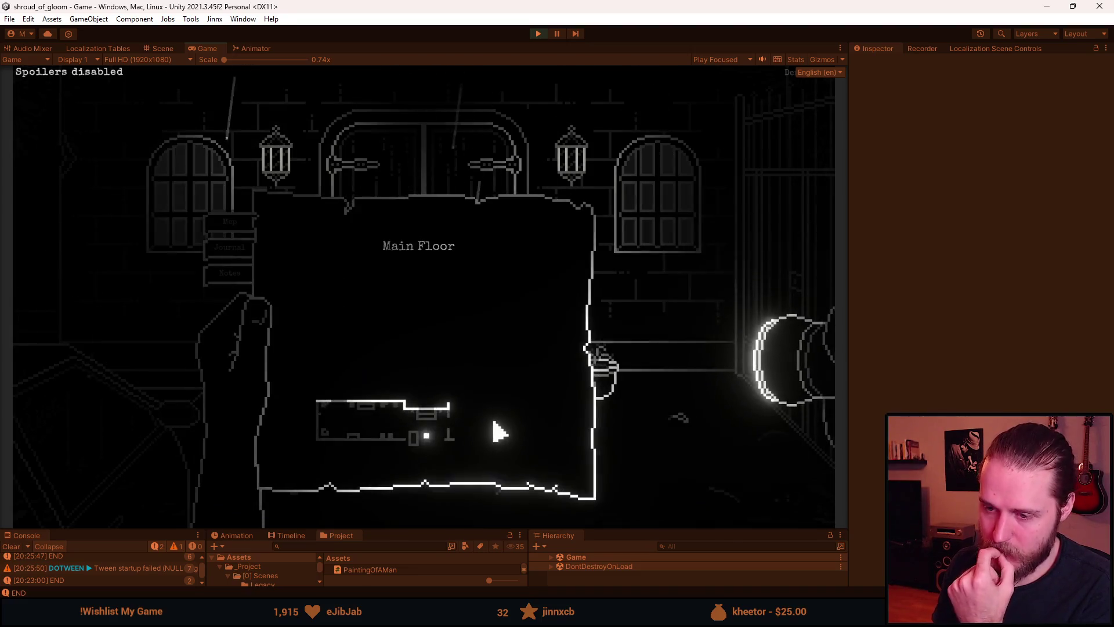
left_click(233, 250)
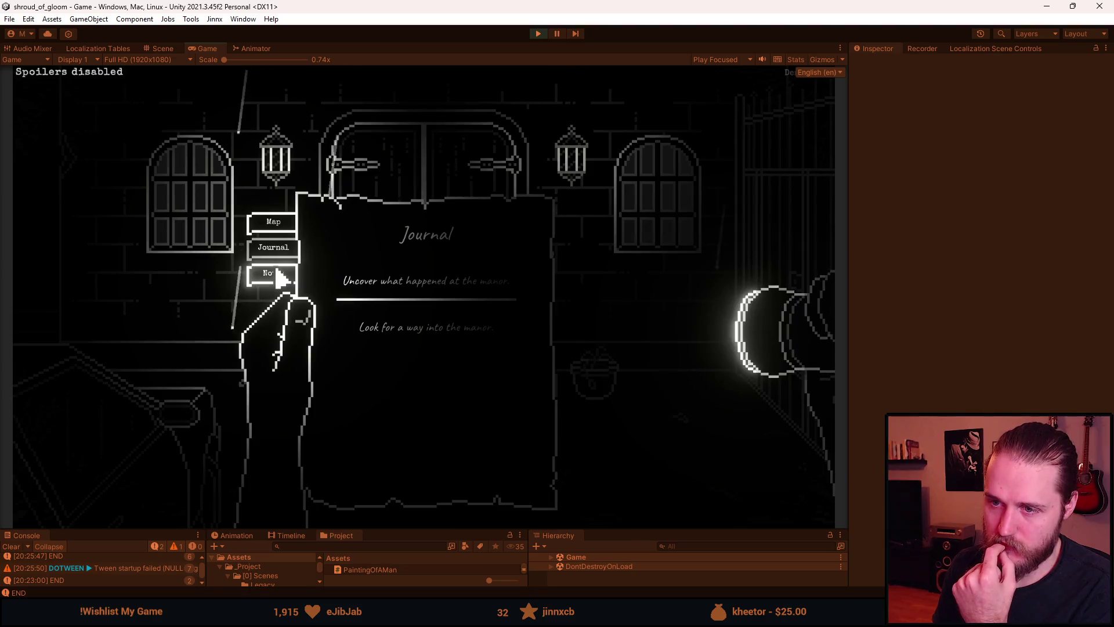
left_click(278, 240)
key("Tab")
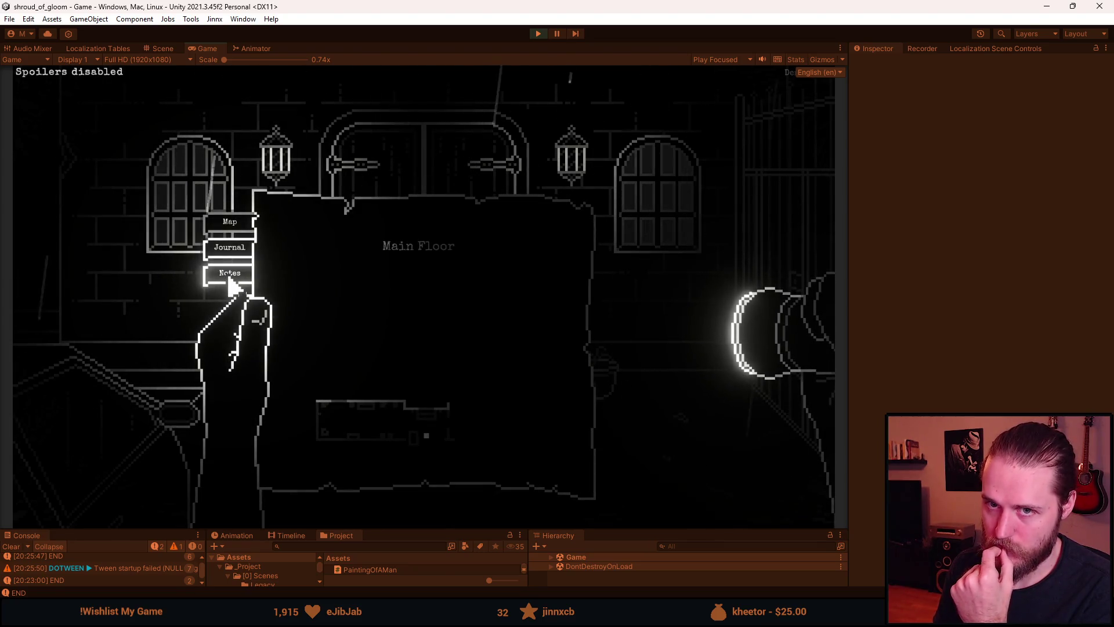
key("Escape")
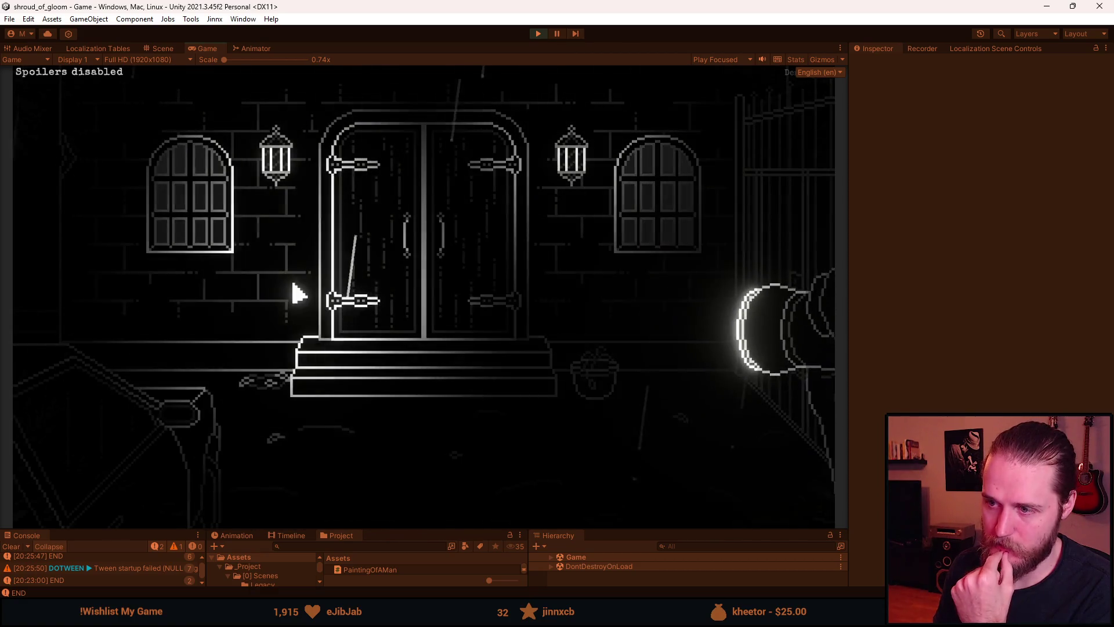
left_click(119, 259)
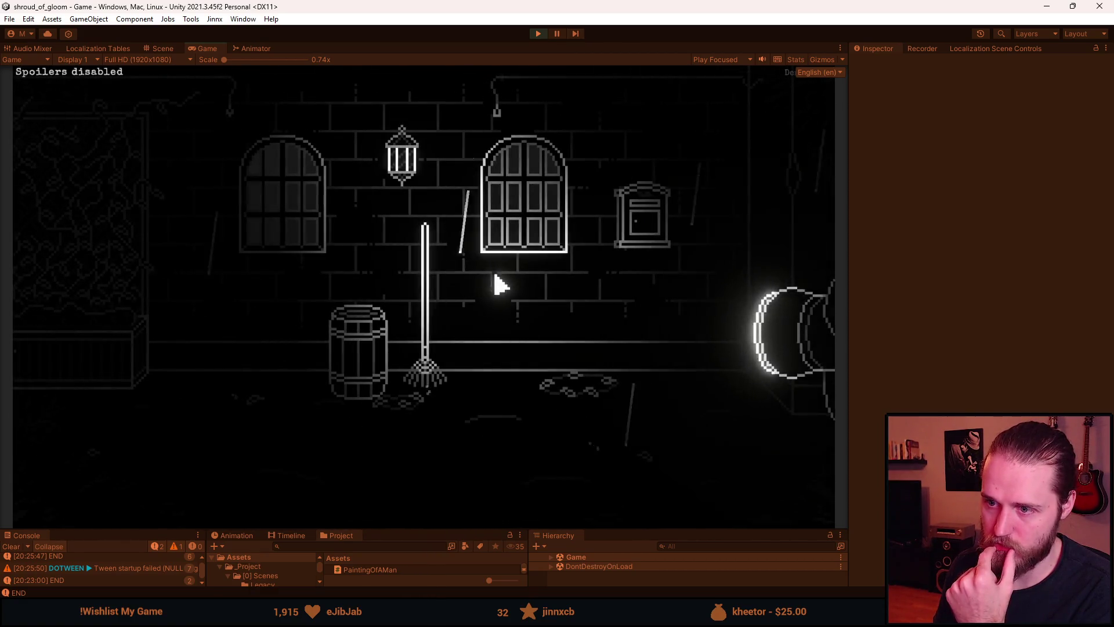
left_click(729, 256)
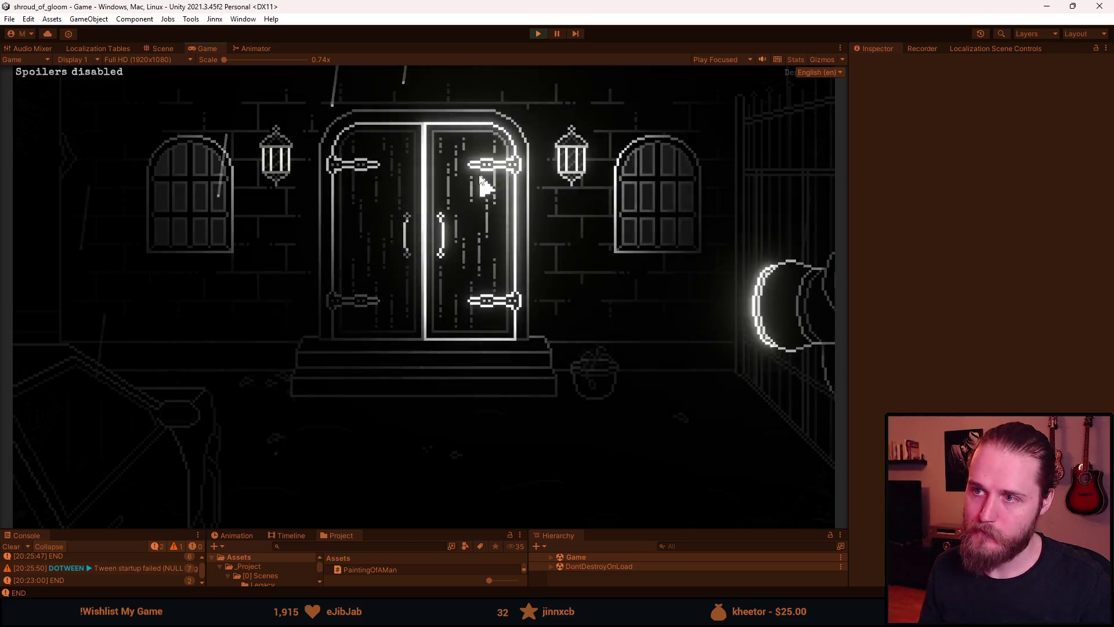
- Stop the play-test and return to editing in the Unity editor
key("Escape")
left_click(538, 33)
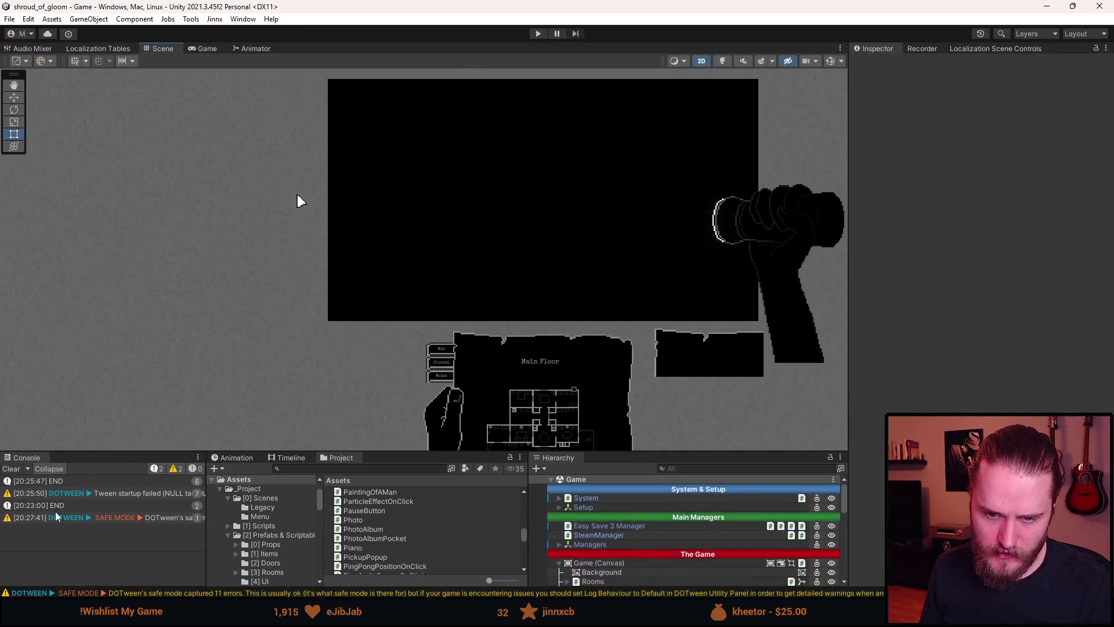
left_click(58, 505)
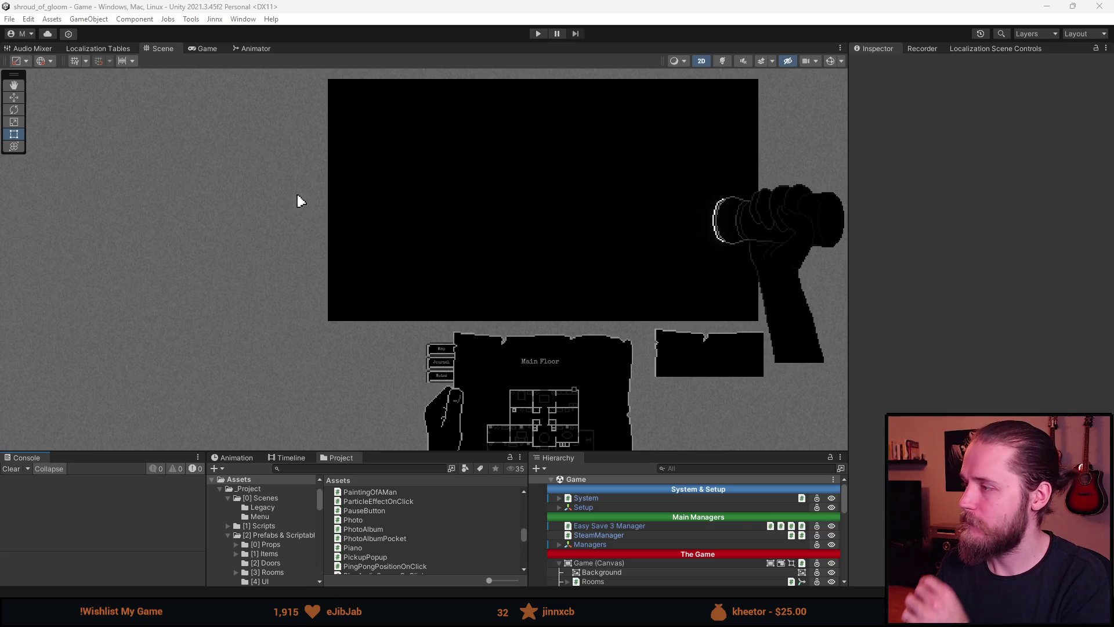
key("alt+Tab")
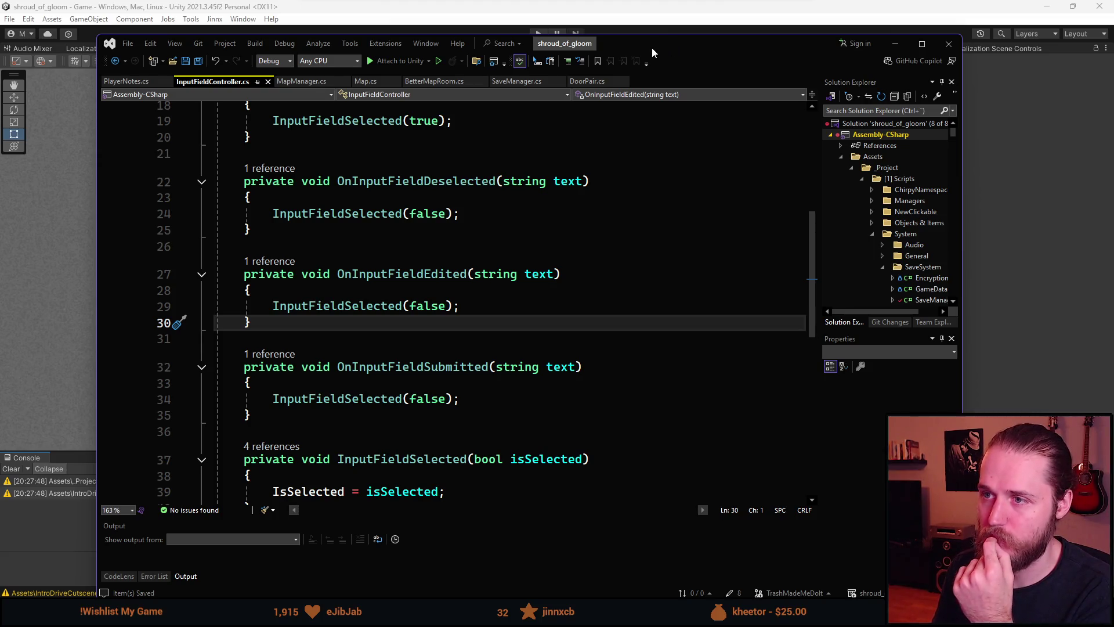
left_click(297, 193)
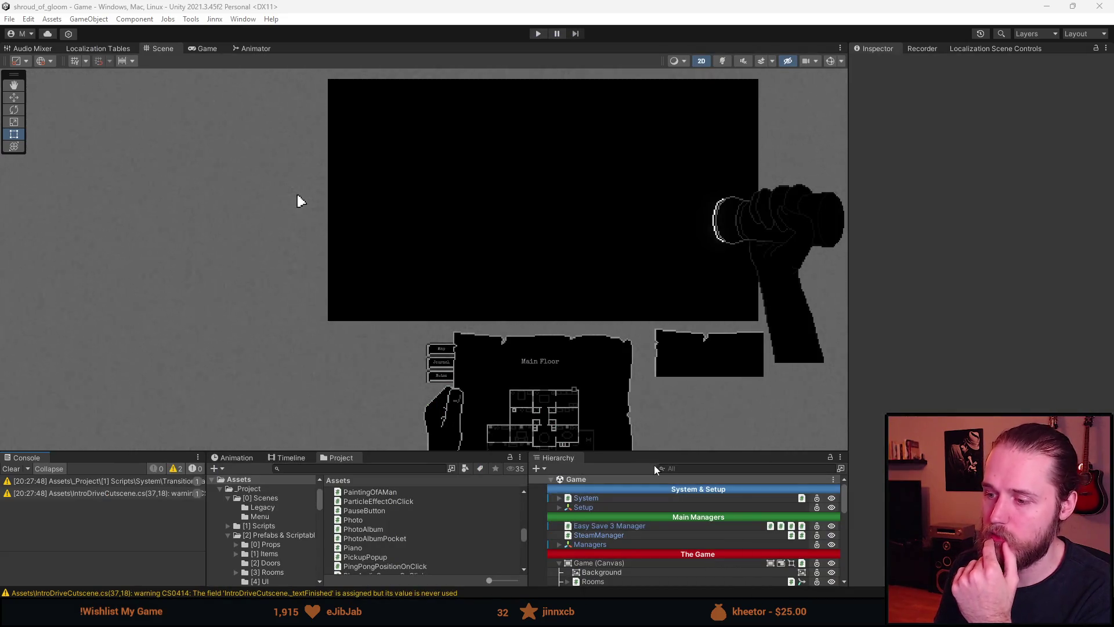
- Expand Map > Map_Floor_1 > MarkerTransform, select Marker_Lounge_Door, and open its MapMarker script
left_click_drag(659, 454, 662, 327)
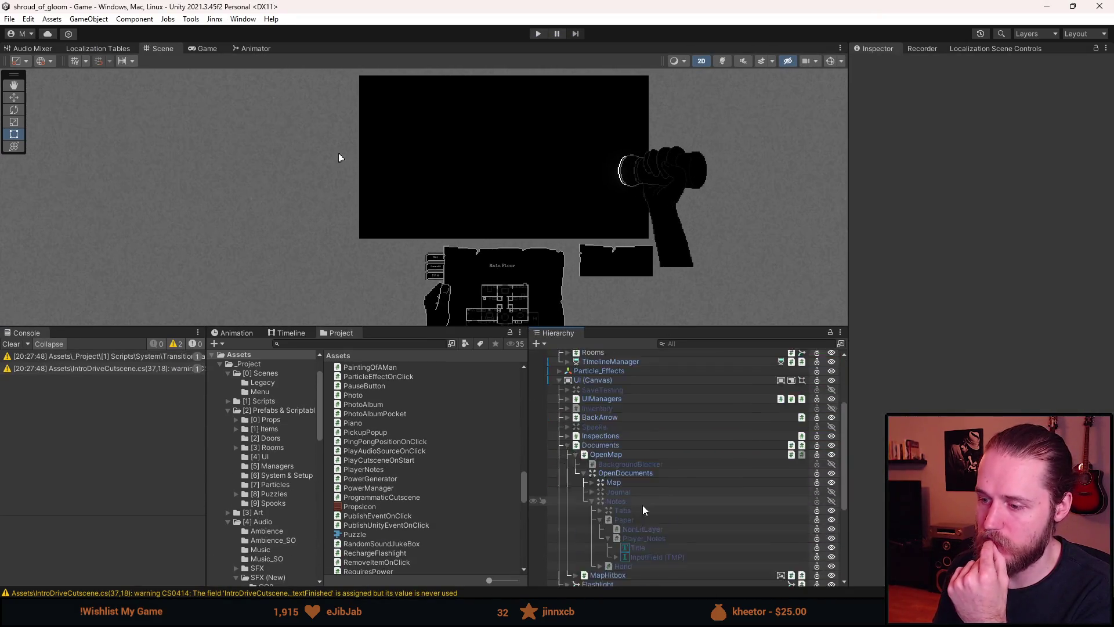
scroll(643, 505, "down", 2)
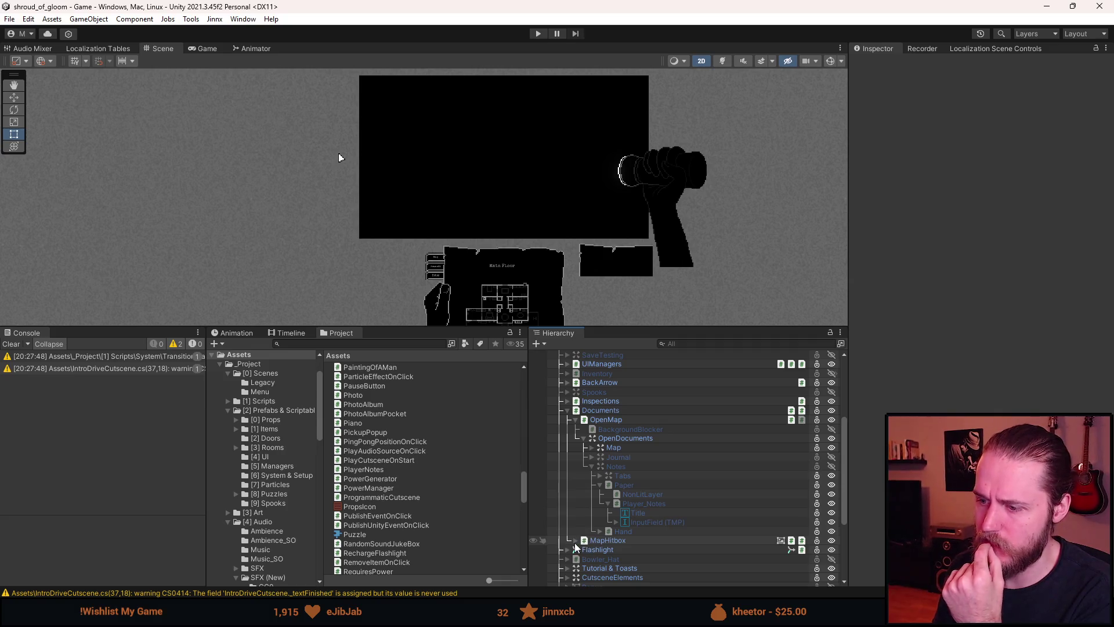
left_click(592, 447)
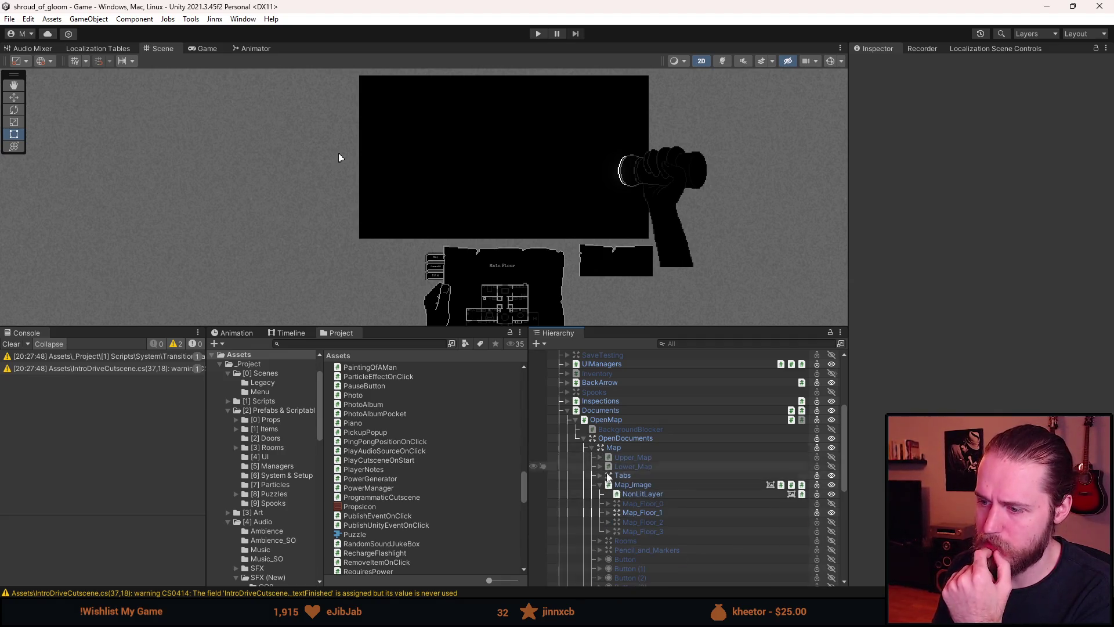
scroll(669, 516, "down", 5)
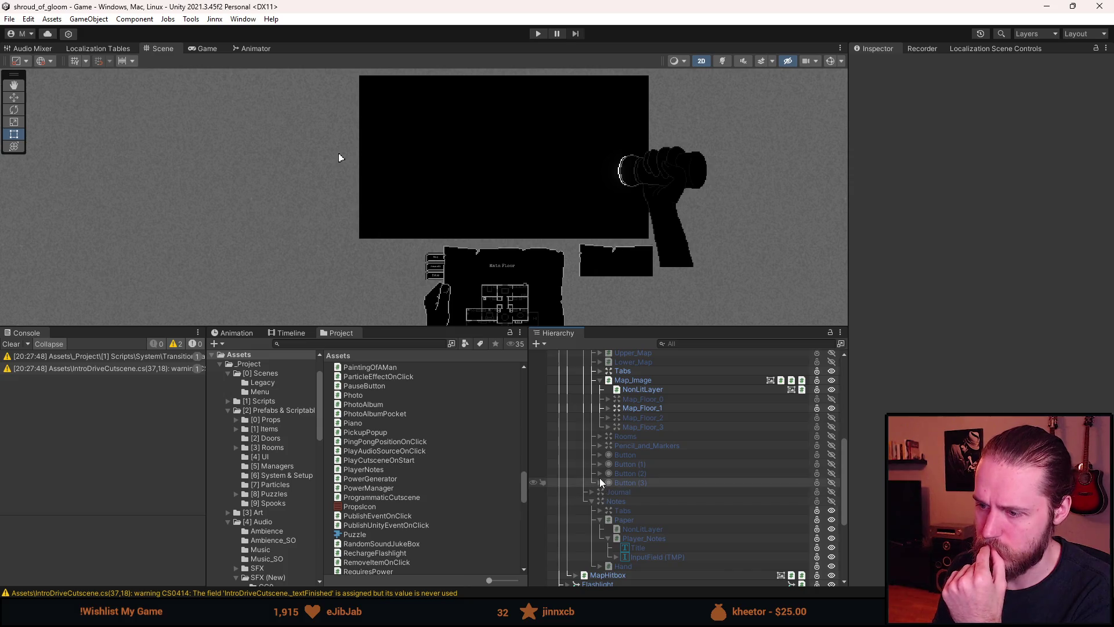
left_click(592, 501)
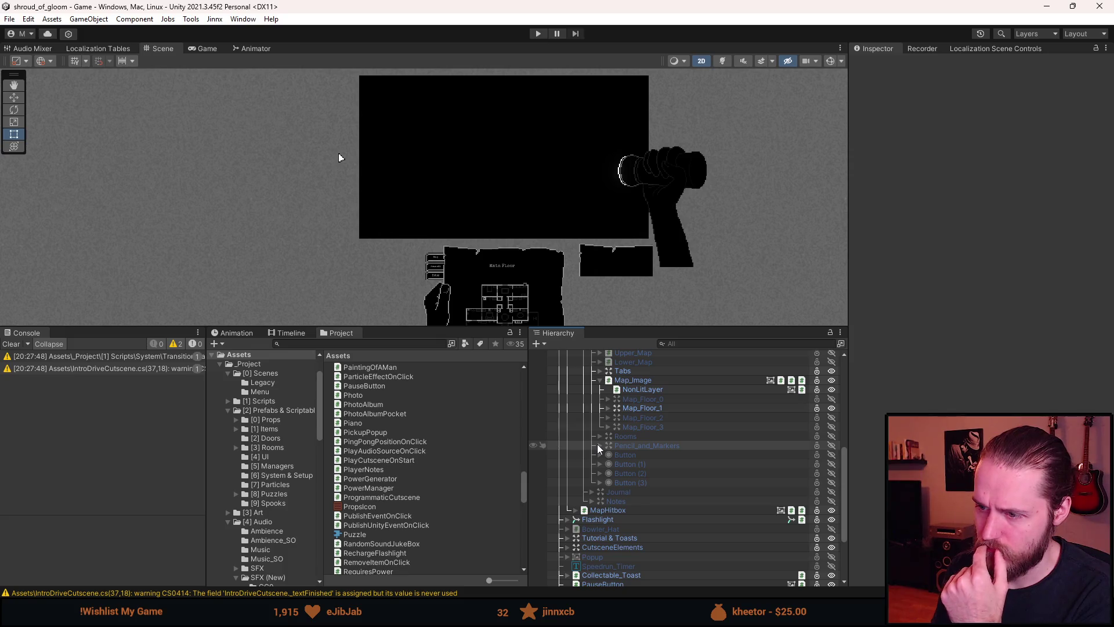
left_click(608, 408)
scroll(627, 479, "down", 3)
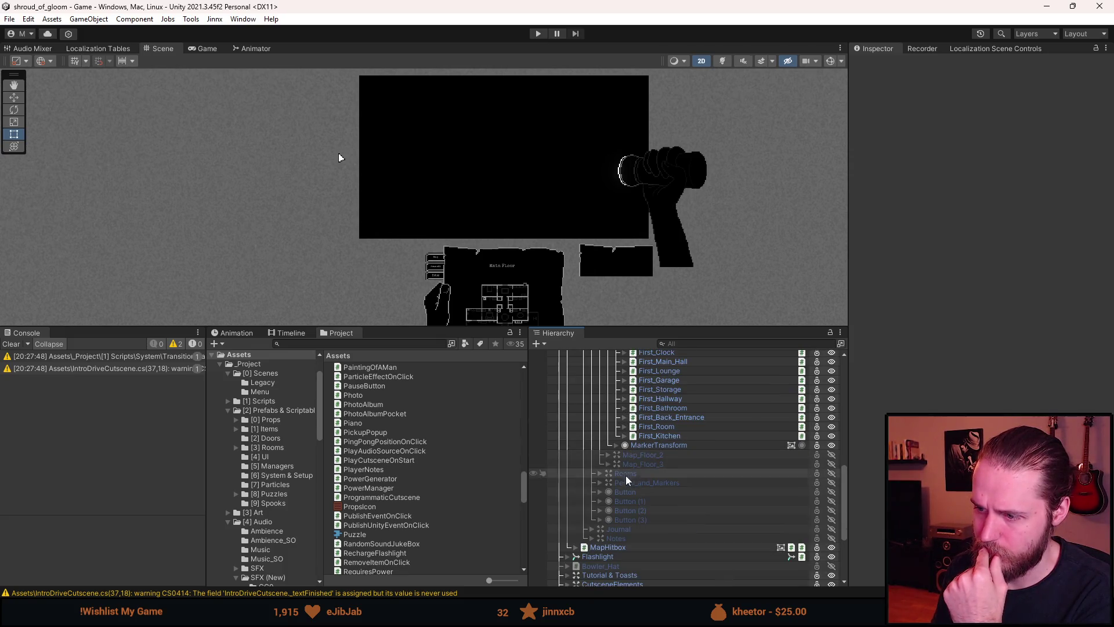
left_click(616, 446)
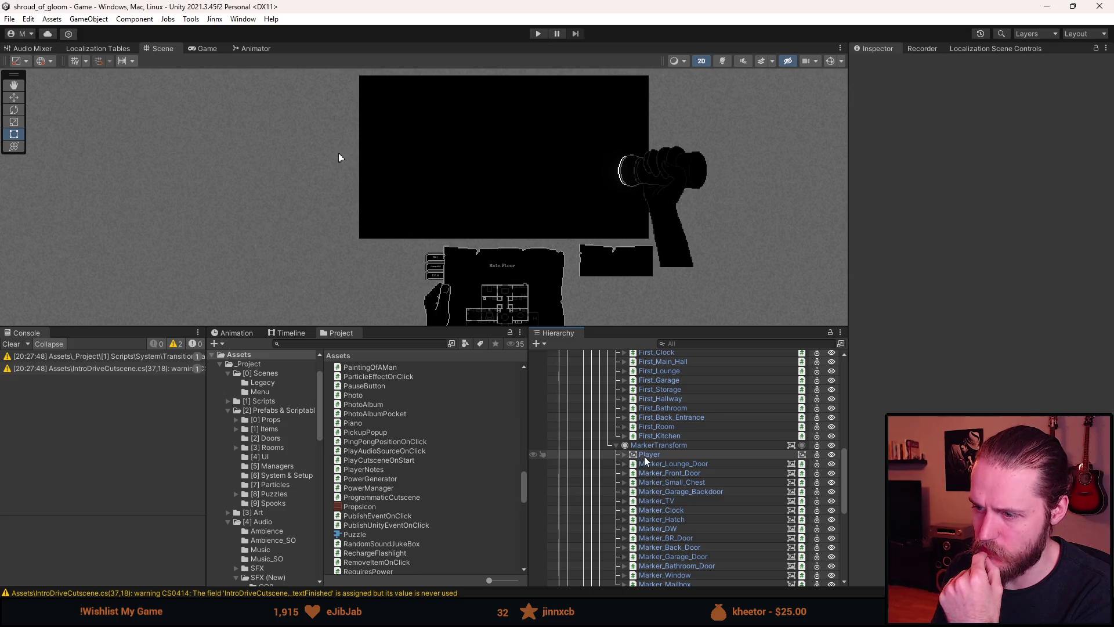
left_click(658, 464)
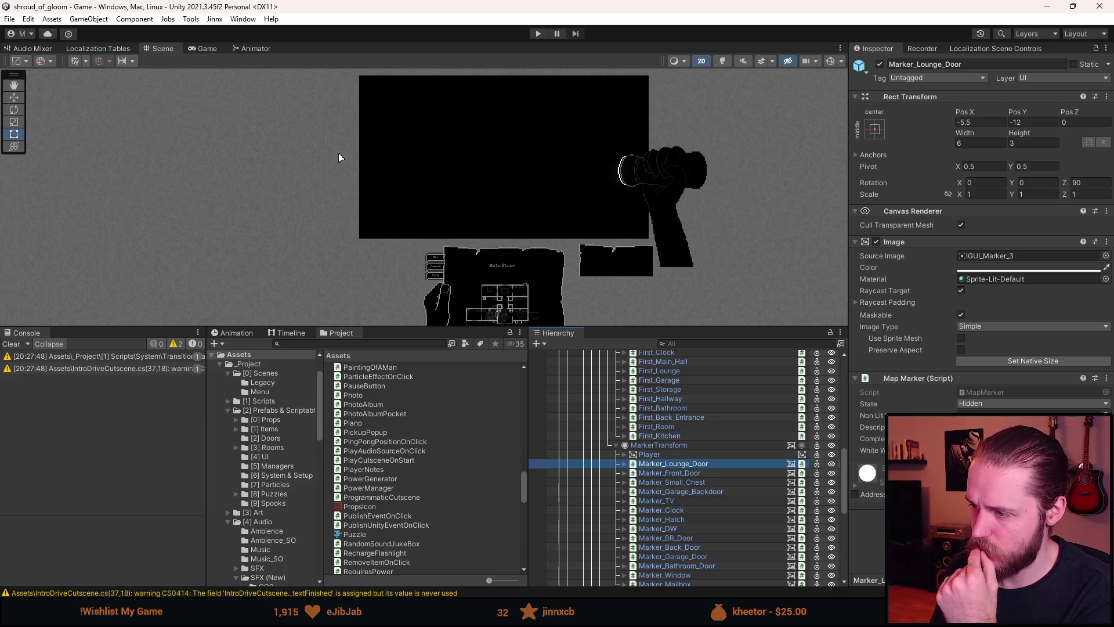
left_click(985, 392)
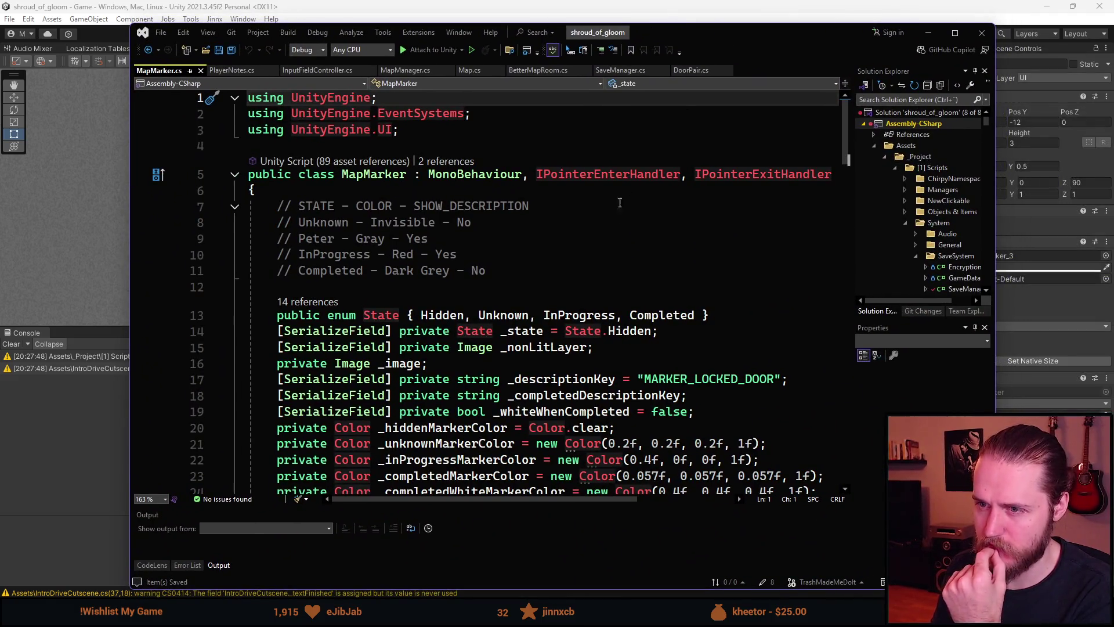
- Review the list of marker states in MapMarker.cs
scroll(595, 229, "down", 2)
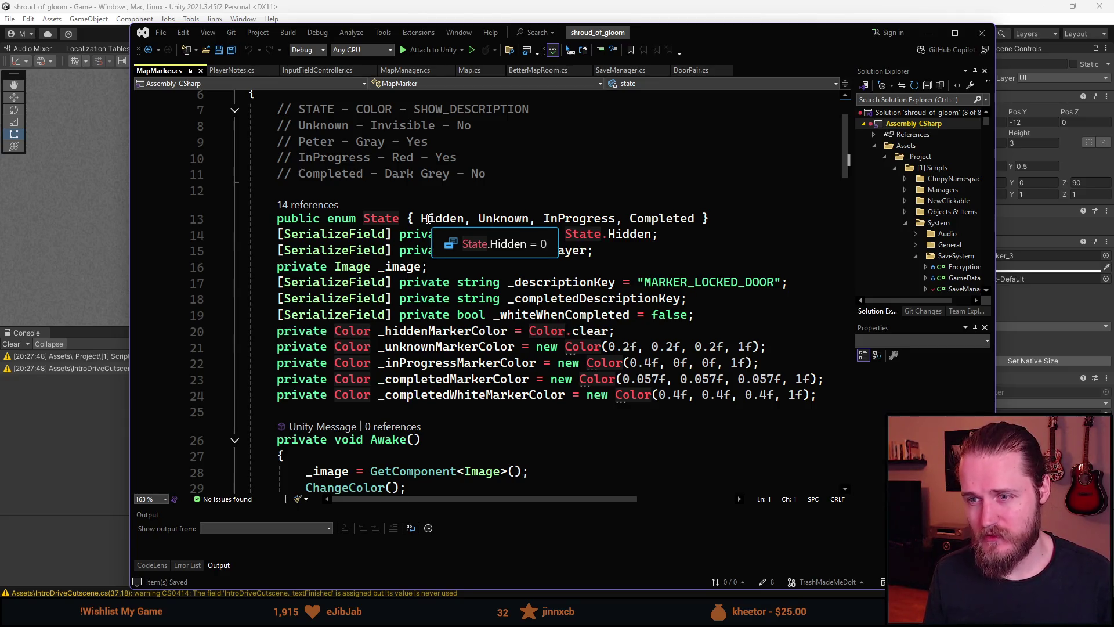
left_click(566, 218)
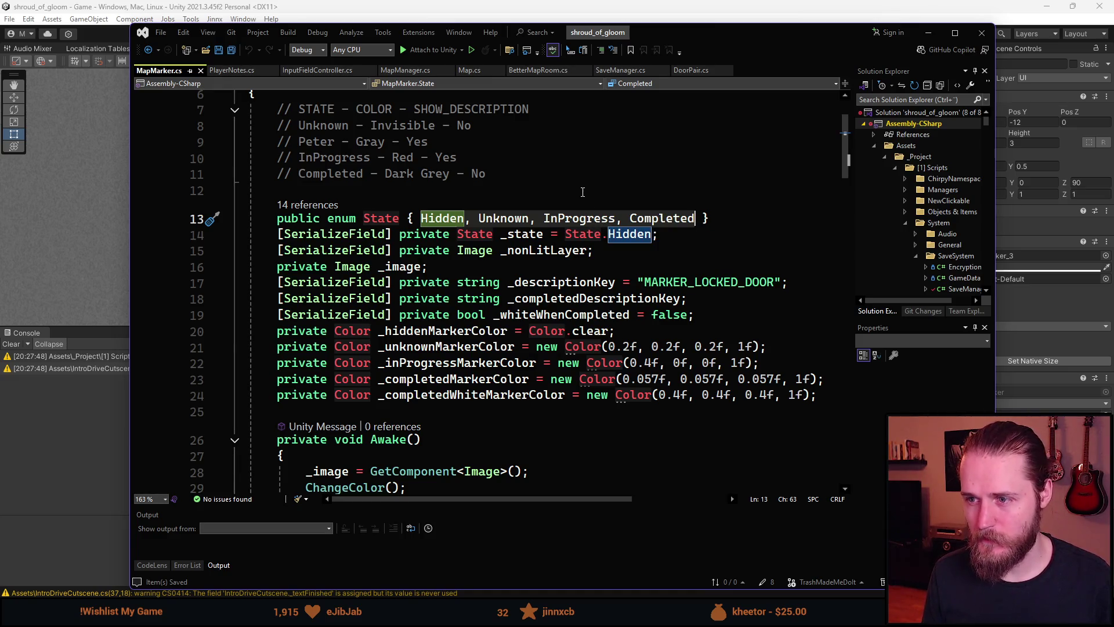
scroll(396, 329, "down", 7)
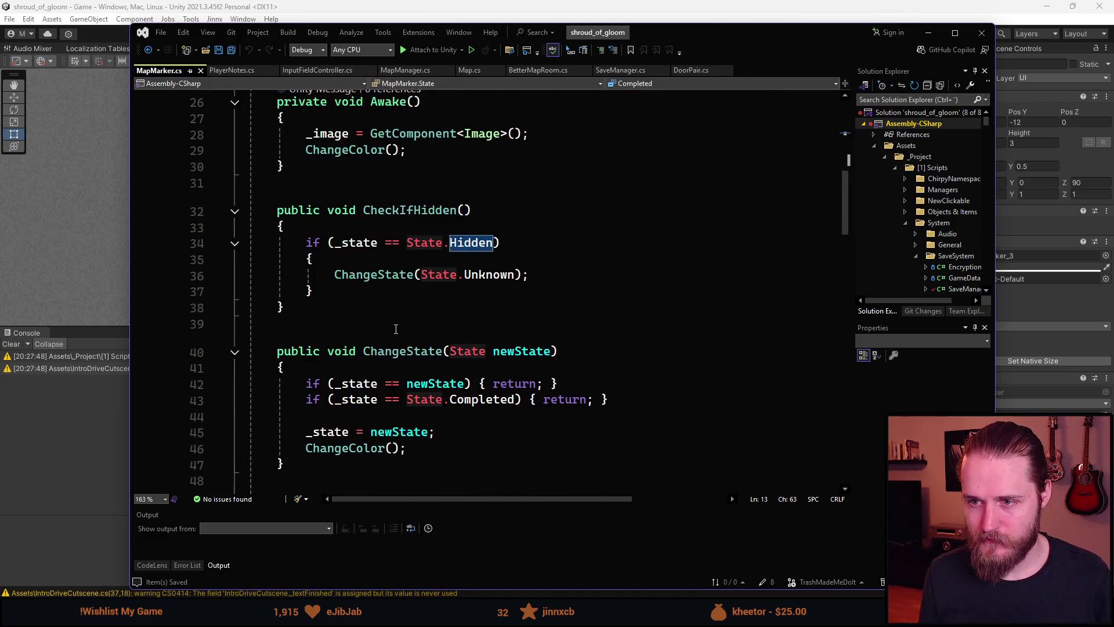
scroll(382, 164, "up", 1)
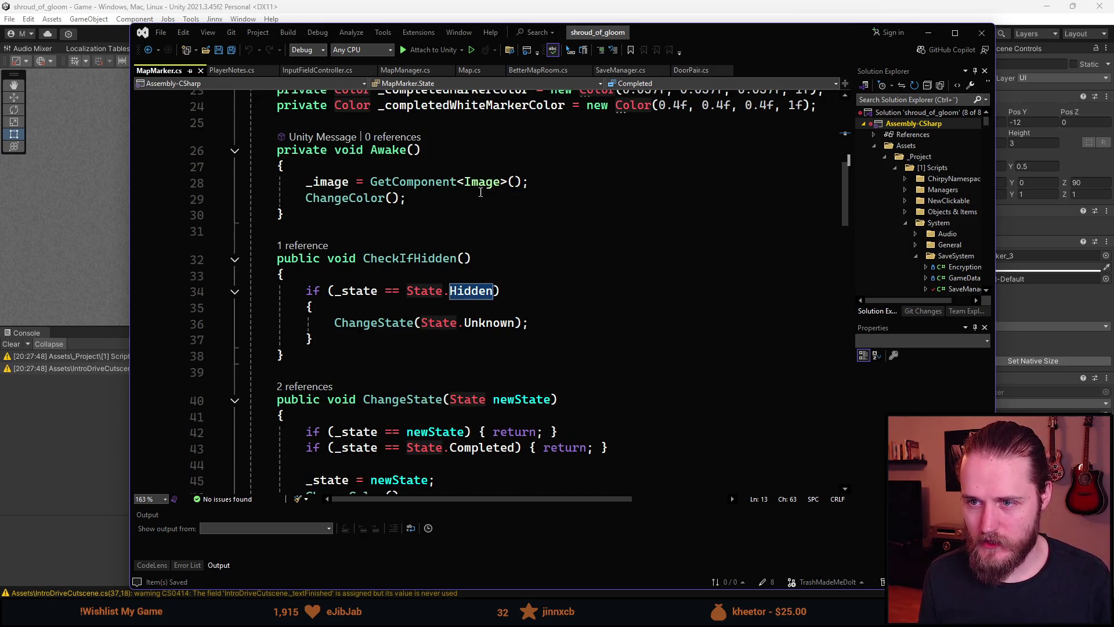
- Jump to the ChangeColor definition with F12, read it, then return to Unity
left_click(383, 198)
key("F12")
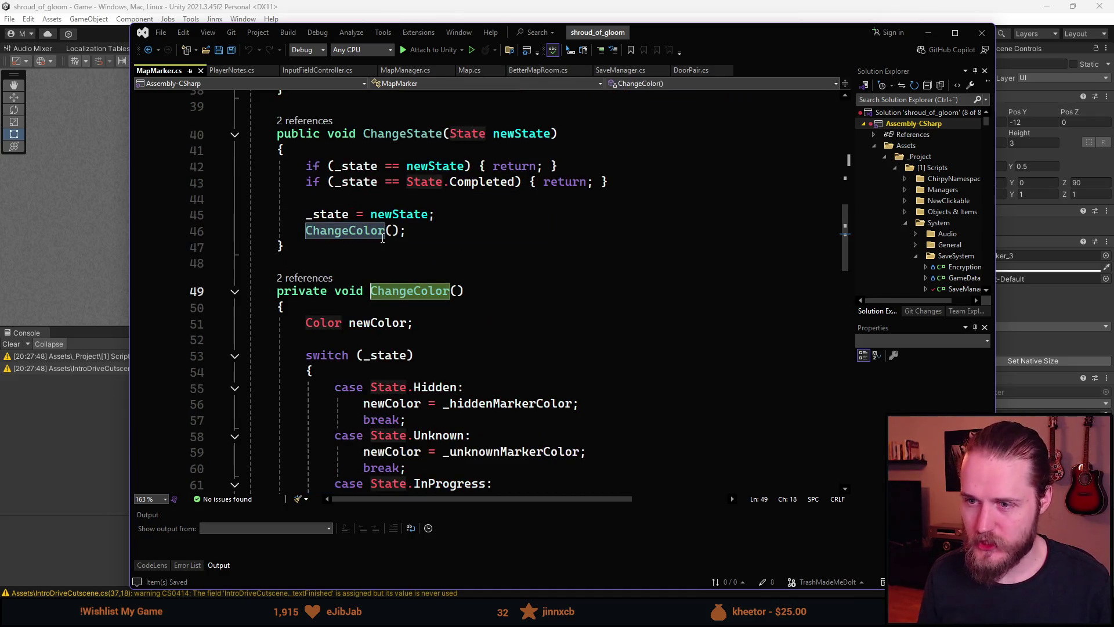
scroll(315, 204, "down", 1)
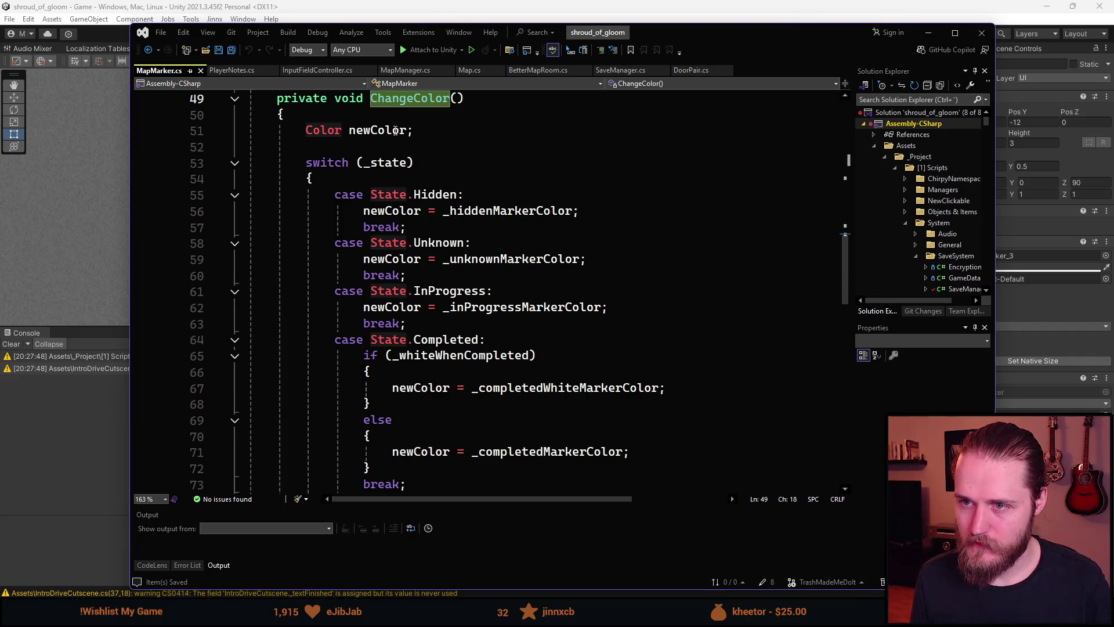
scroll(443, 234, "down", 3)
scroll(443, 233, "down", 5)
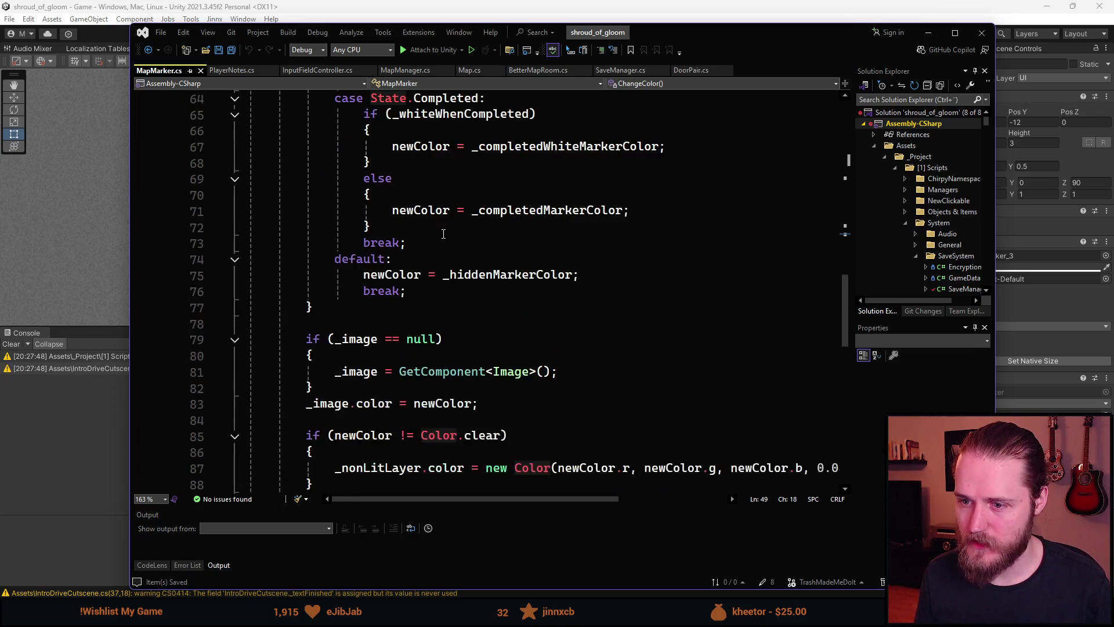
scroll(395, 264, "down", 1)
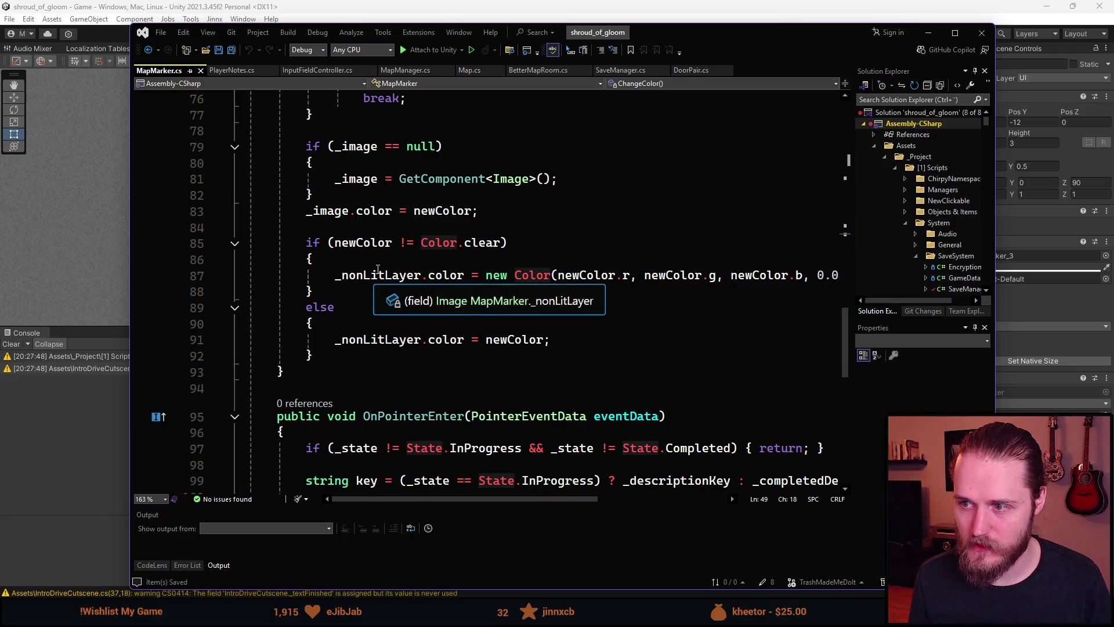
scroll(371, 273, "down", 3)
scroll(497, 269, "up", 7)
scroll(497, 270, "up", 6)
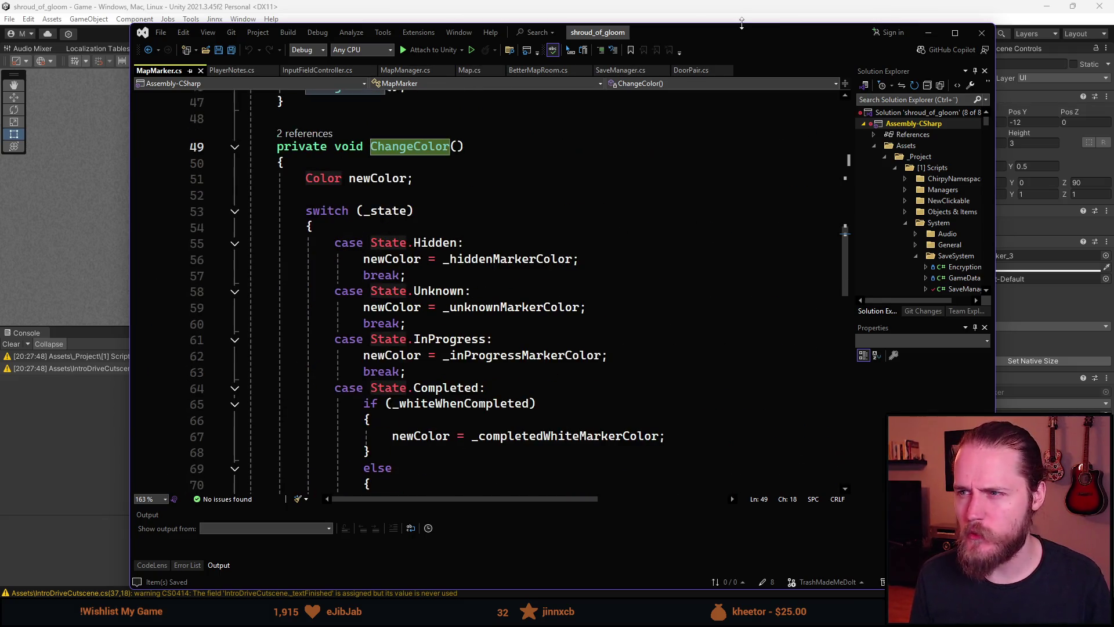
key("alt+Tab")
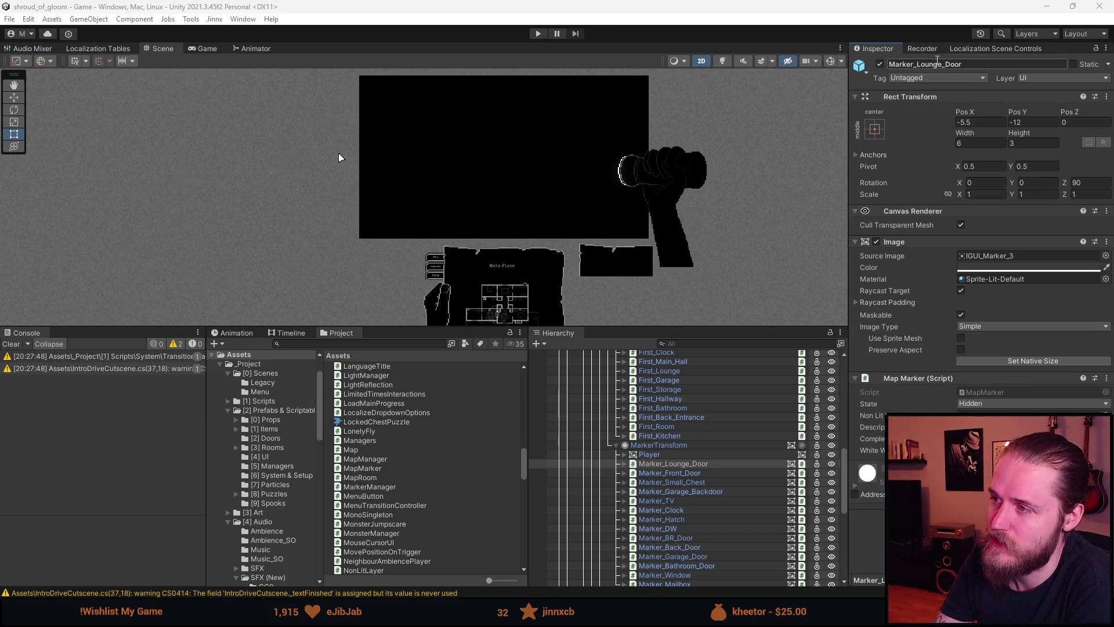
- Scroll through the Hierarchy around the selected Marker_Lounge_Door marker
scroll(691, 493, "down", 2)
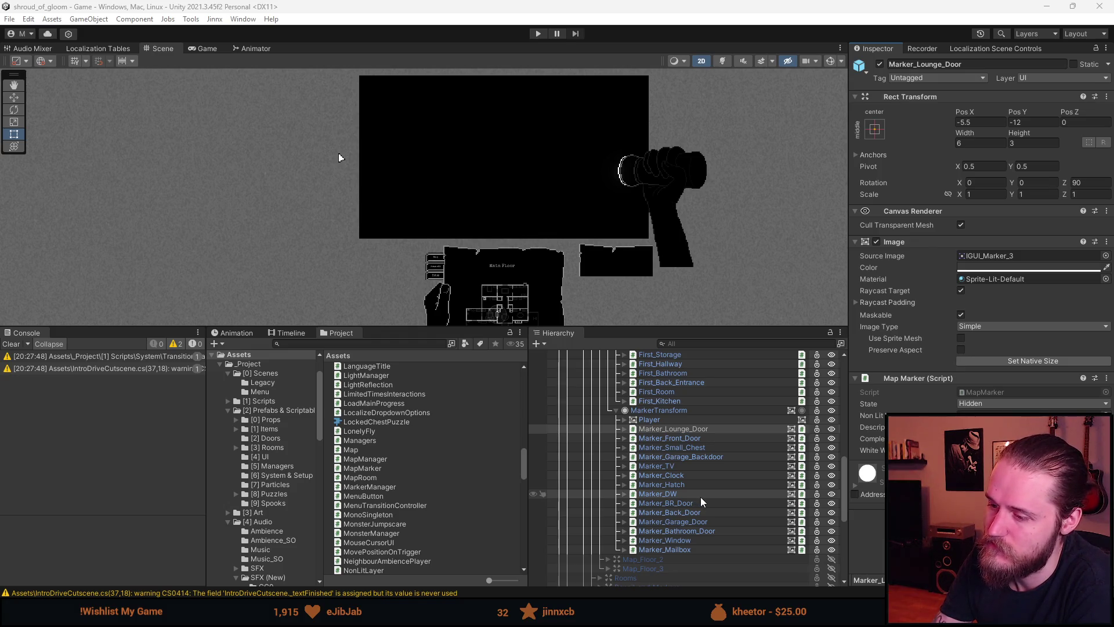
scroll(702, 503, "up", 2)
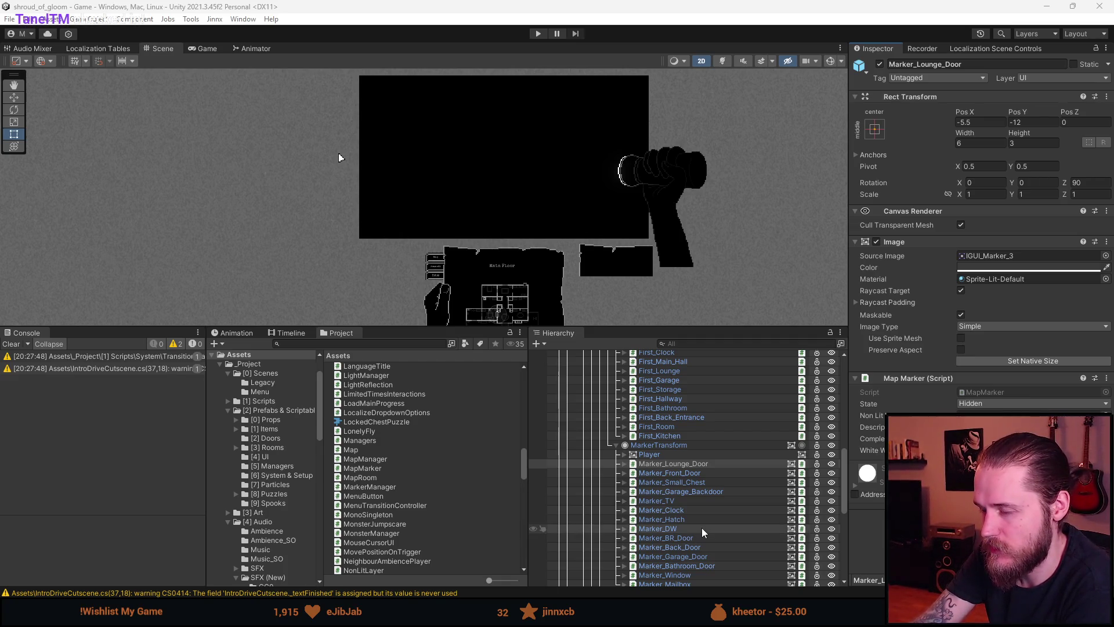
scroll(702, 528, "up", 2)
scroll(701, 528, "up", 2)
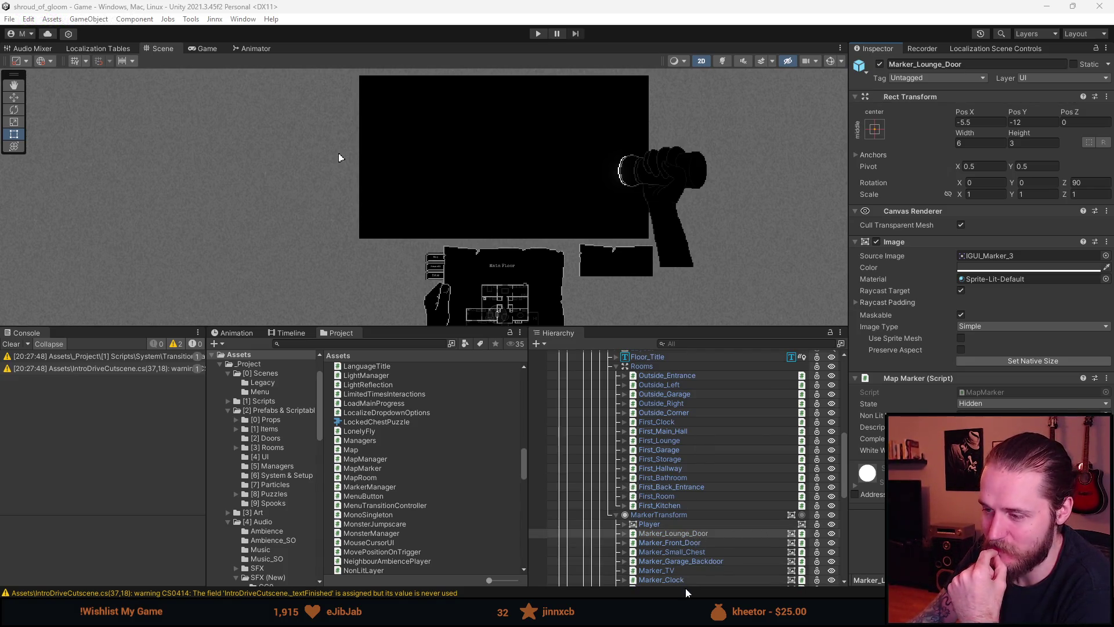
scroll(681, 520, "down", 3)
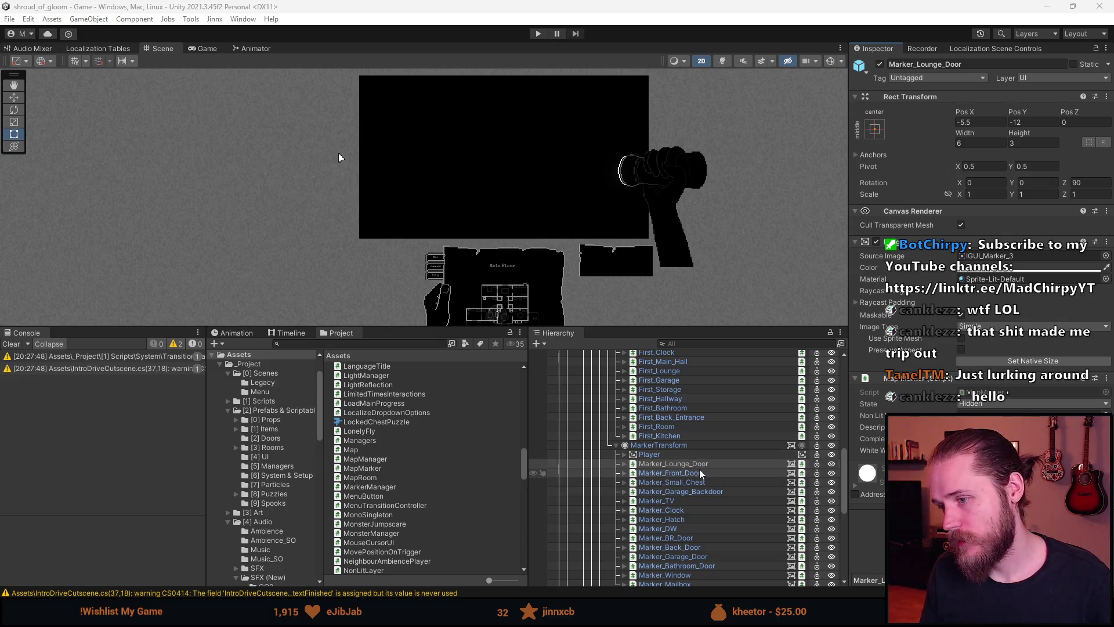
- Frame Marker_Lounge_Door in the Scene view, zoom around it, then switch to MapMarker.cs
key("f")
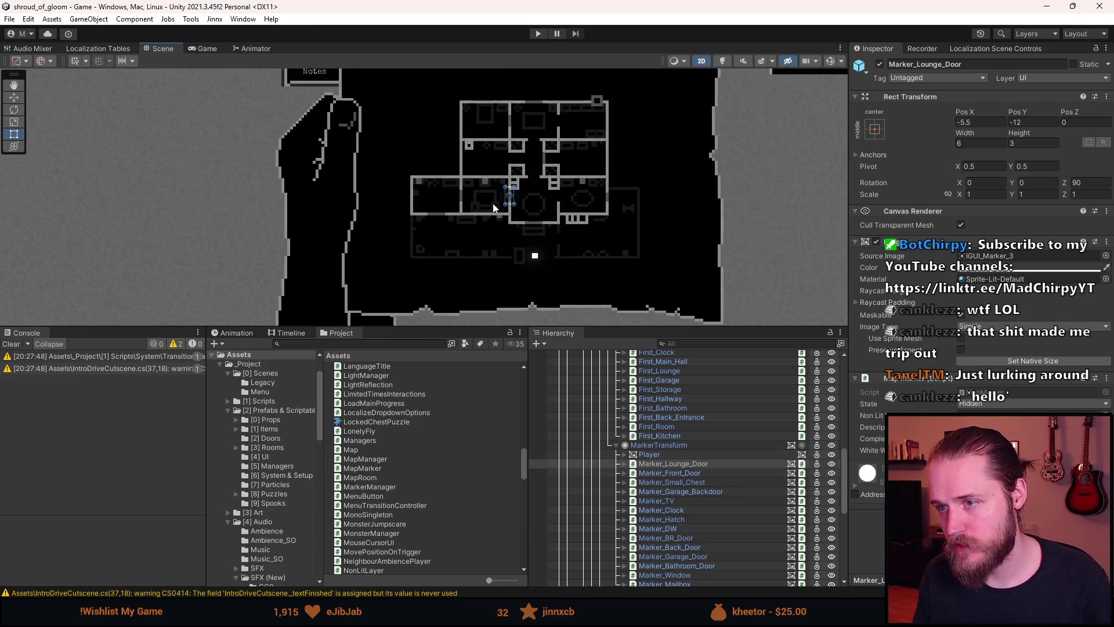
scroll(494, 207, "up", 3)
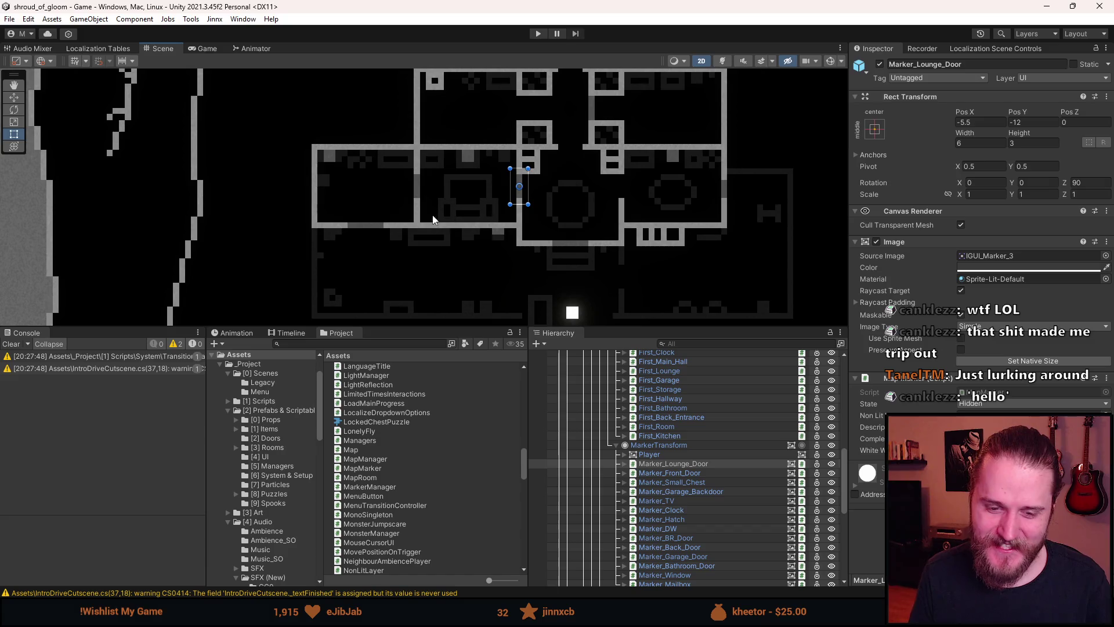
scroll(436, 215, "down", 4)
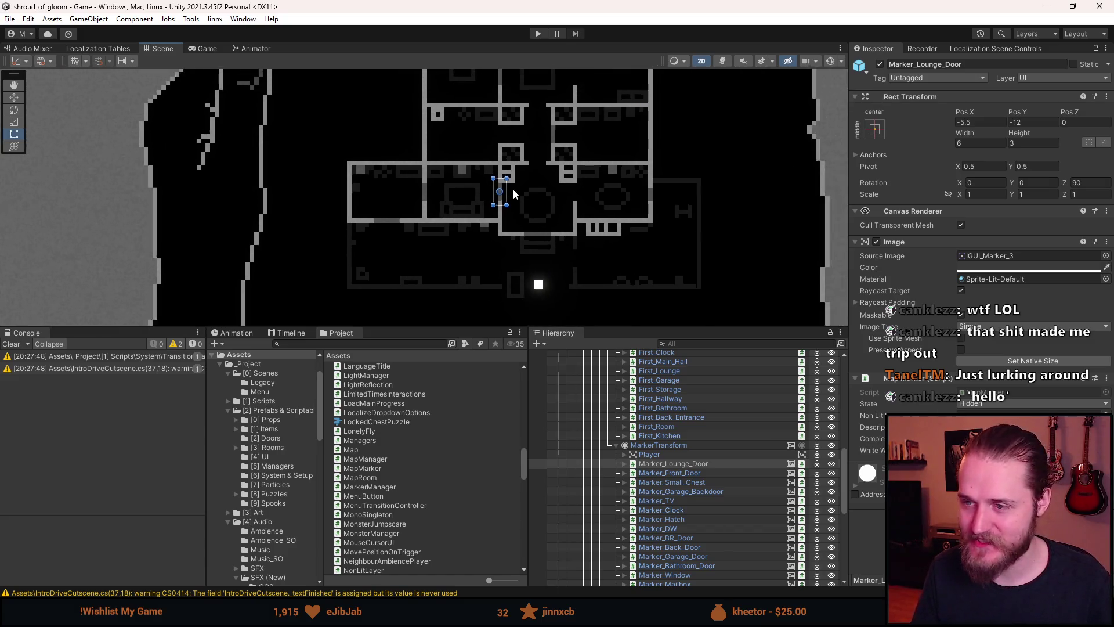
scroll(589, 166, "up", 3)
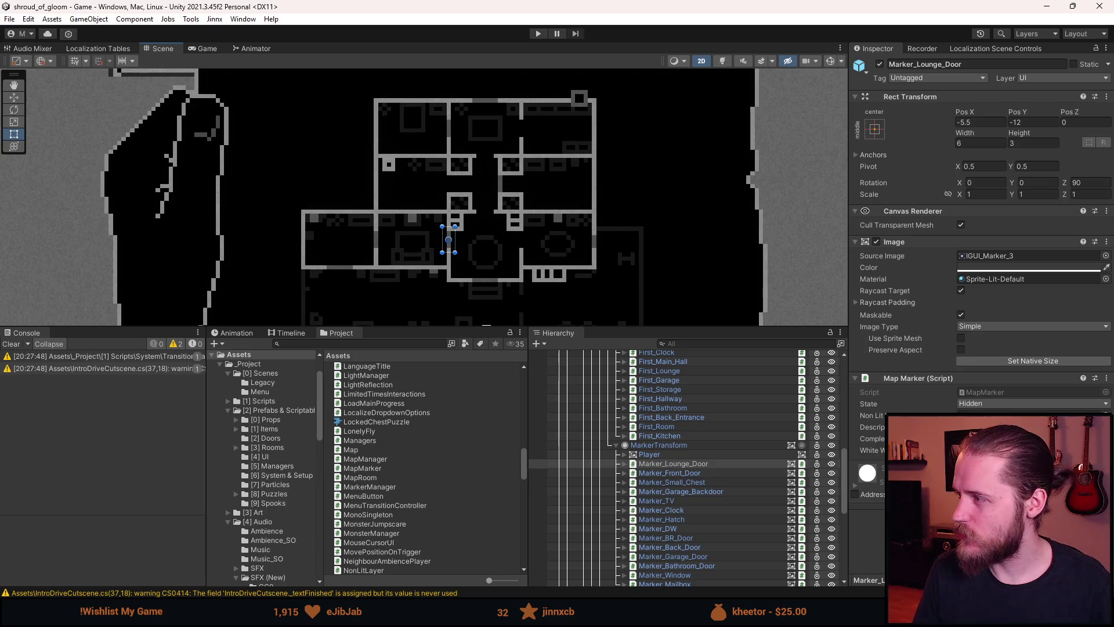
key("alt+Tab")
scroll(503, 406, "up", 8)
scroll(504, 407, "up", 5)
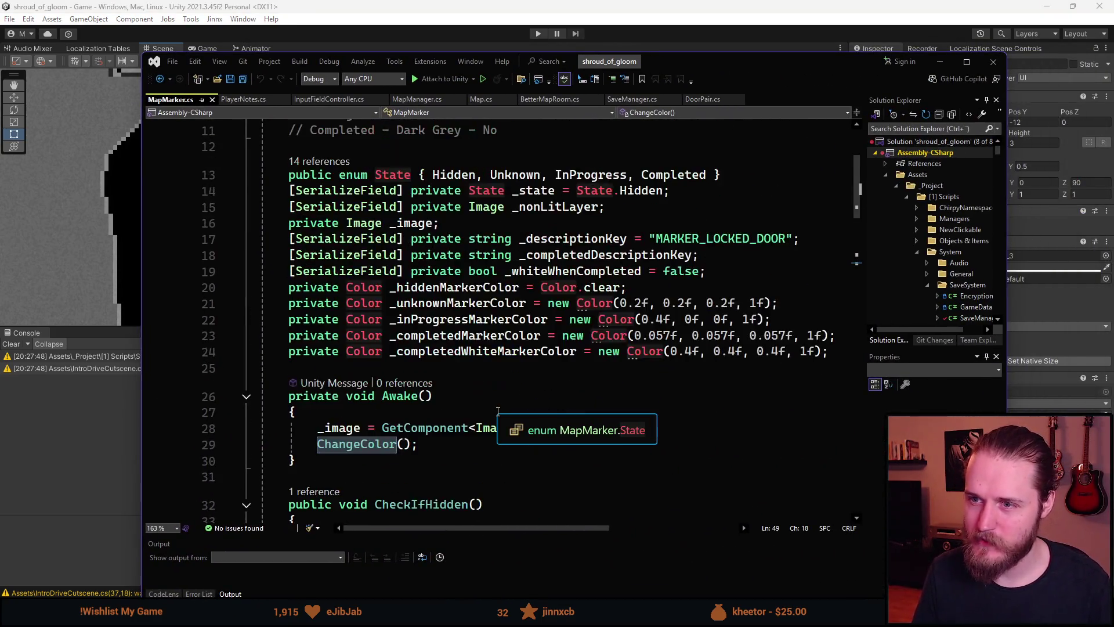
- Check where the Hidden, Unknown, InProgress and Completed states are referenced
scroll(453, 201, "up", 1)
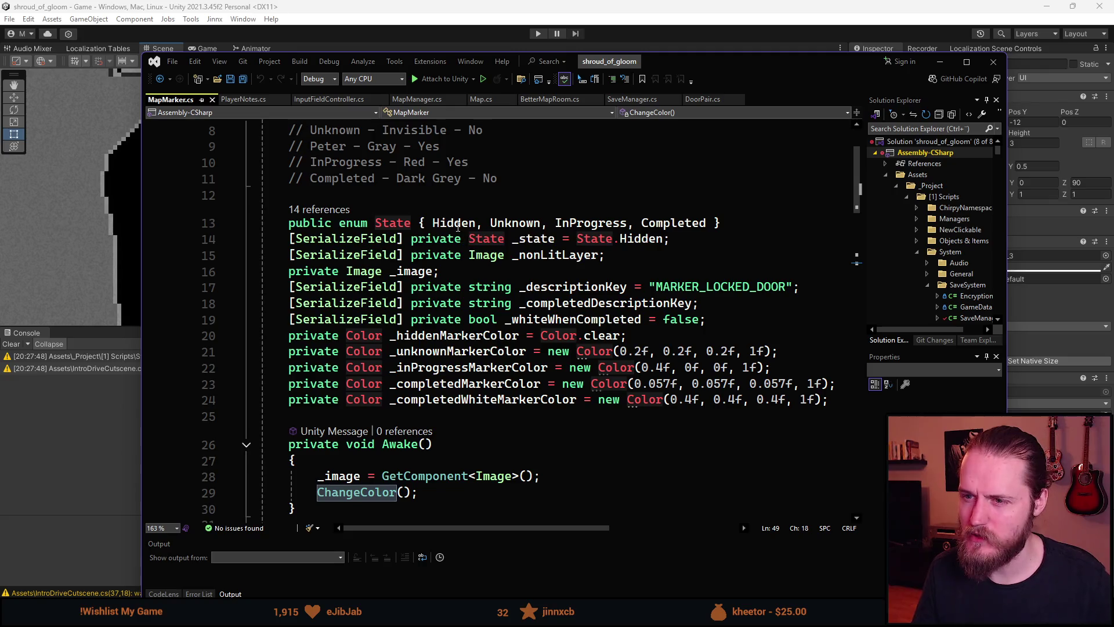
left_click(477, 223)
left_click(513, 227)
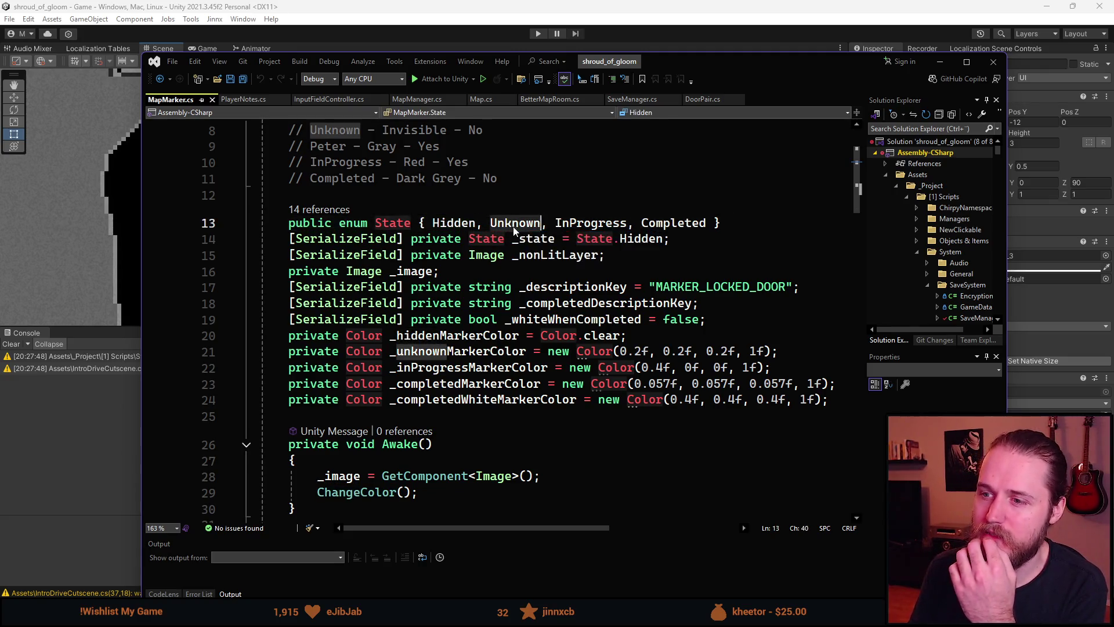
left_click(627, 225)
left_click(705, 225)
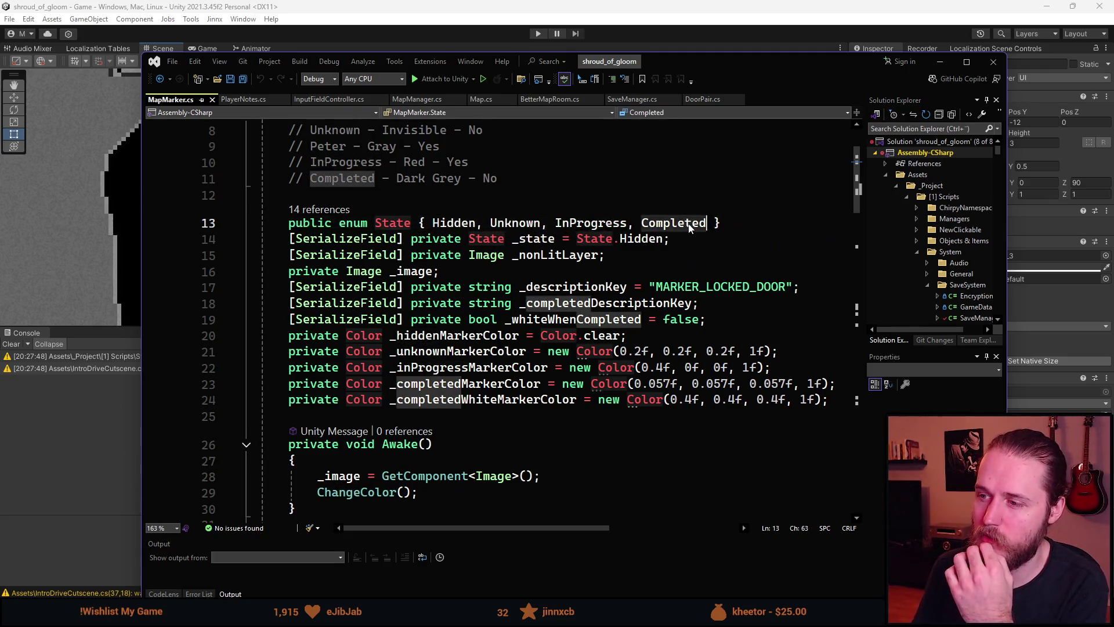
scroll(482, 311, "up", 1)
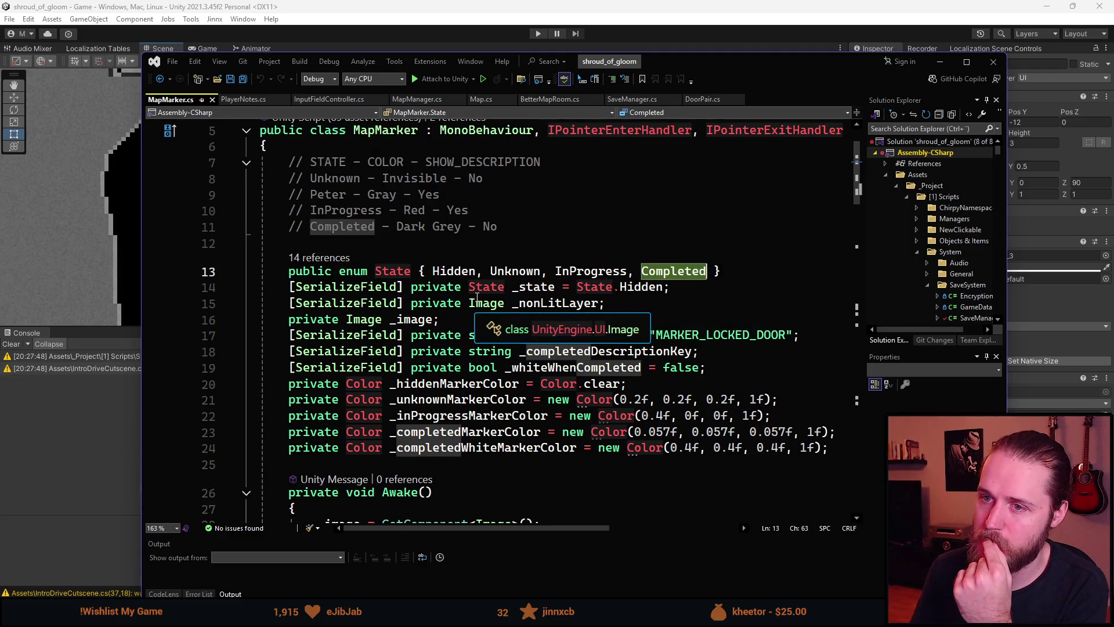
mouse_move(460, 271)
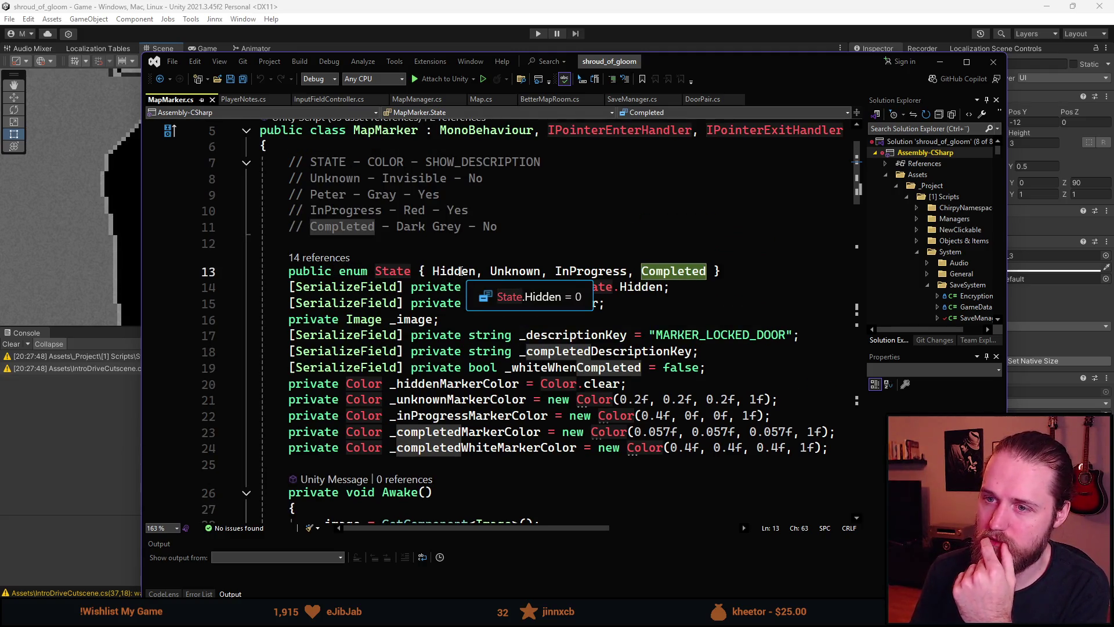
left_click(476, 271)
- Select the Unknown state name in the enum and extend toward InProgress
double_click(506, 272)
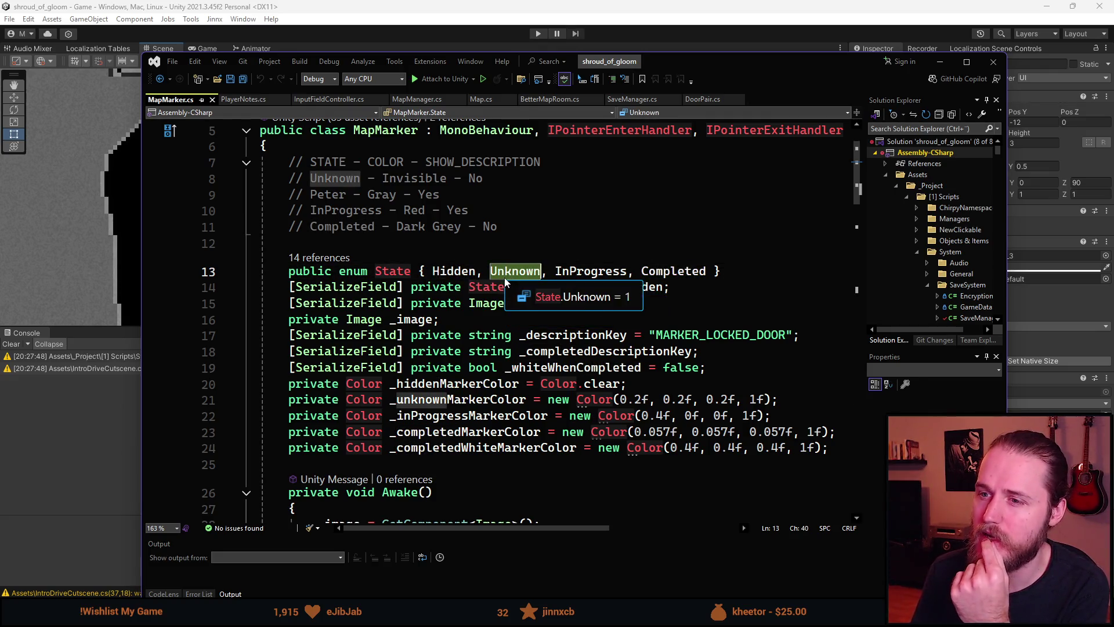
mouse_move(508, 294)
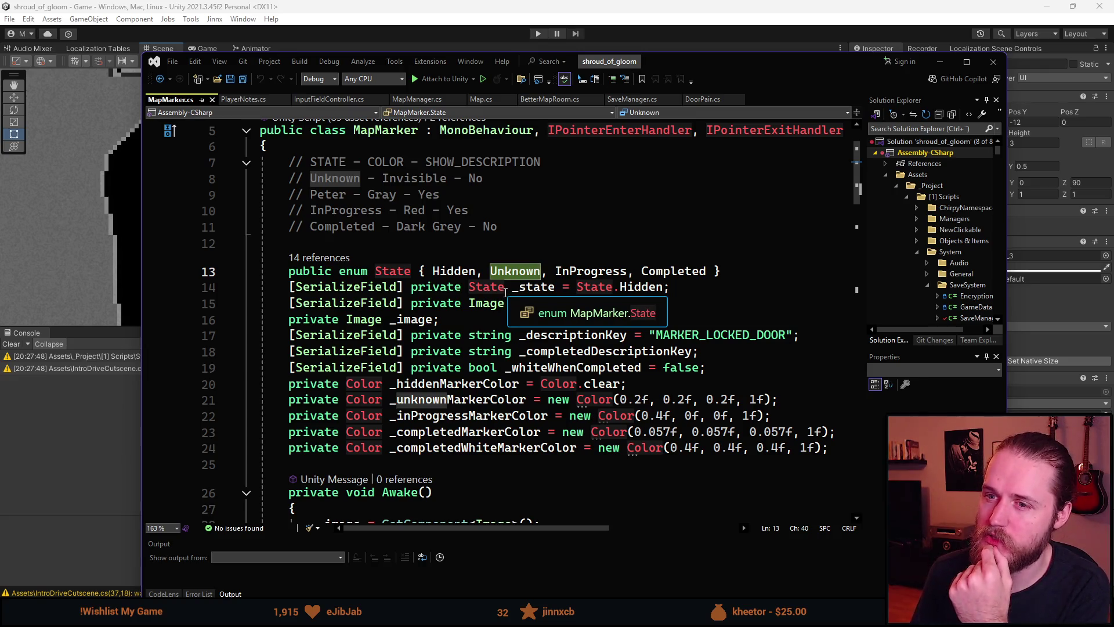
key("Up")
key("End")
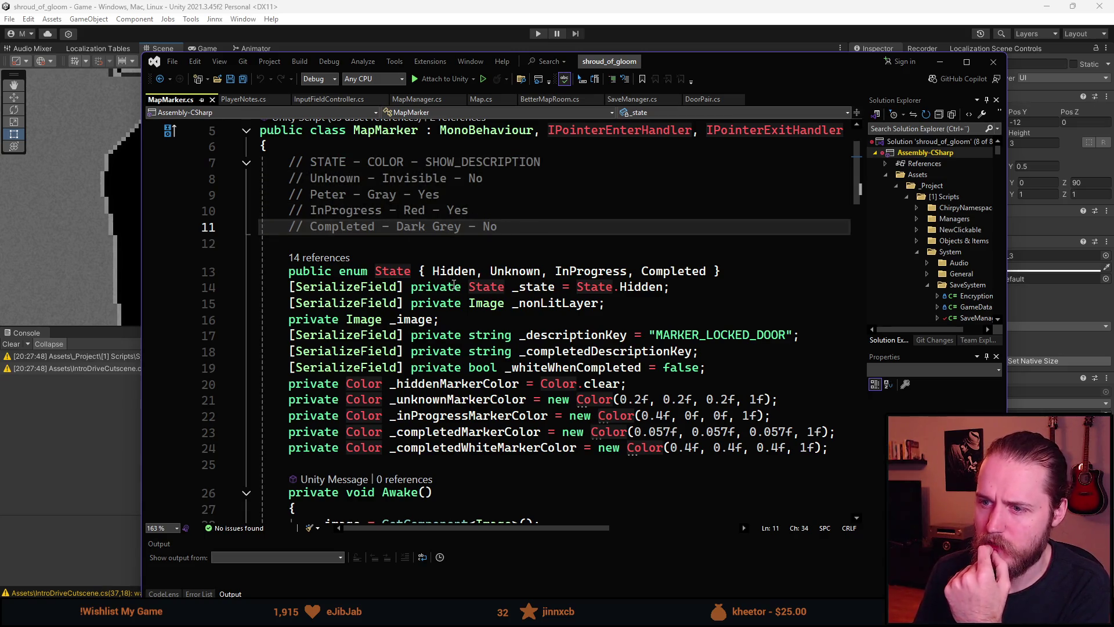
left_click(469, 271)
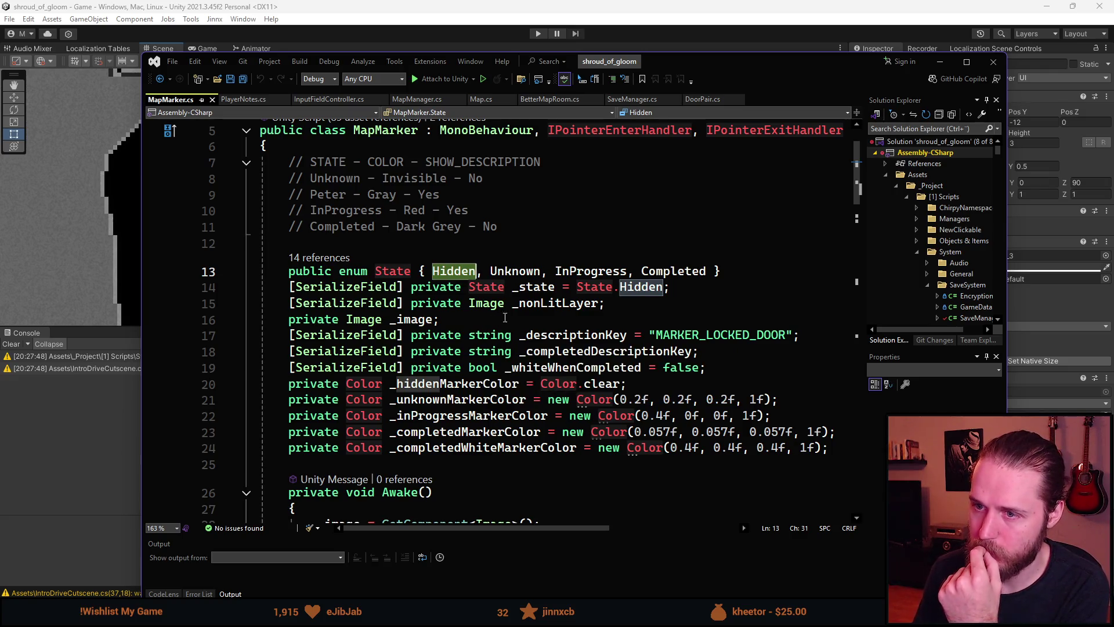
double_click(512, 274)
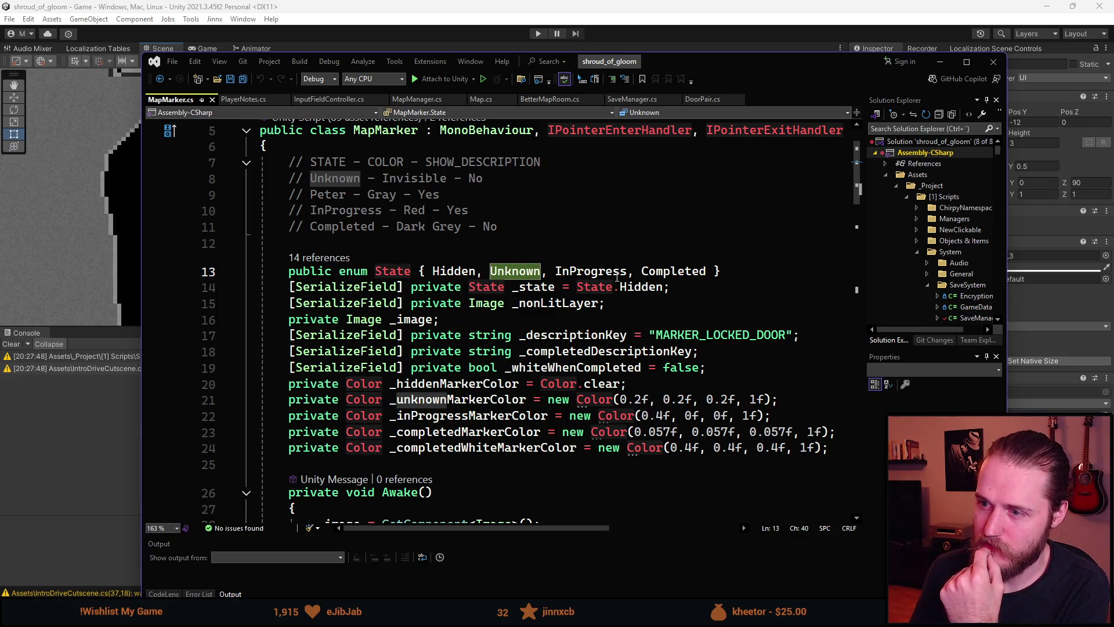
key("ctrl+Right")
key("ctrl+shift+Right")
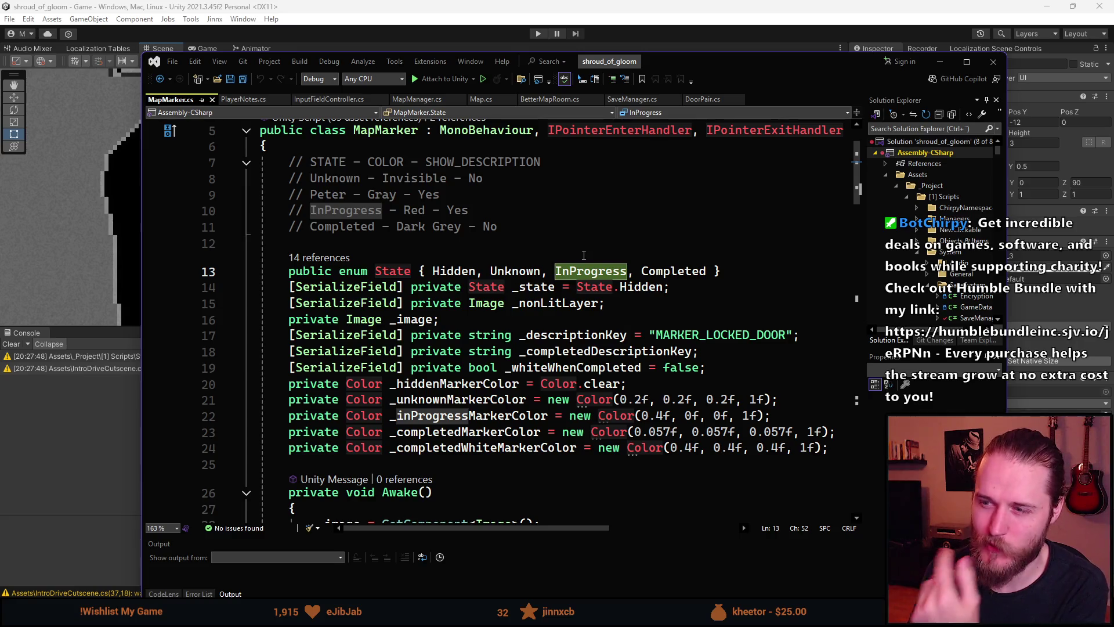
- Move between Completed and Unknown, select InProgress, then return to Unity
mouse_move(607, 274)
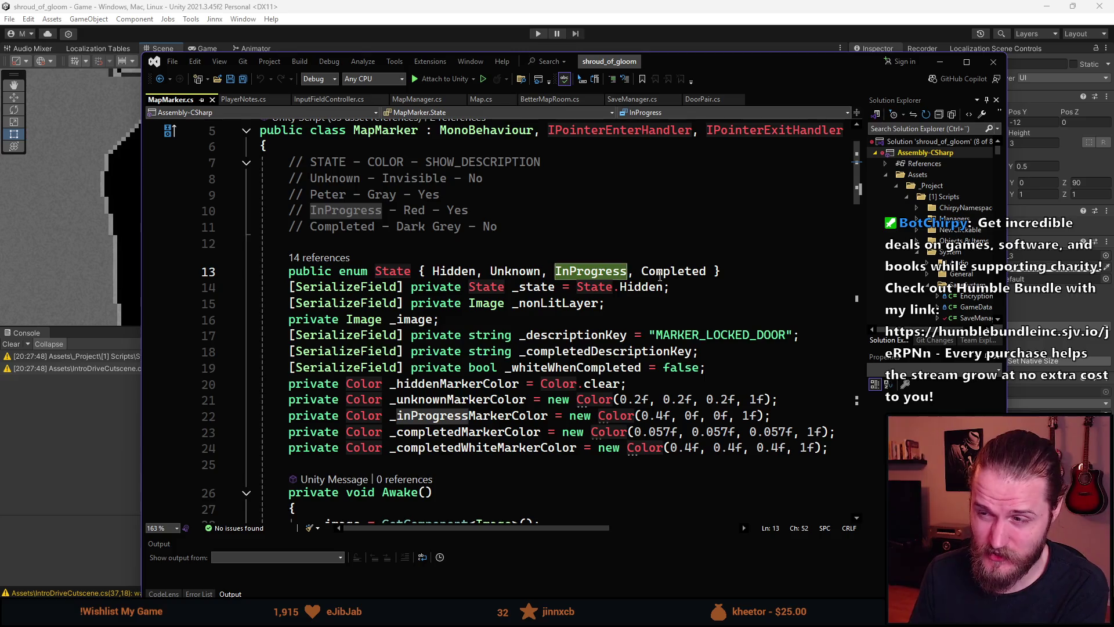
left_click(653, 278)
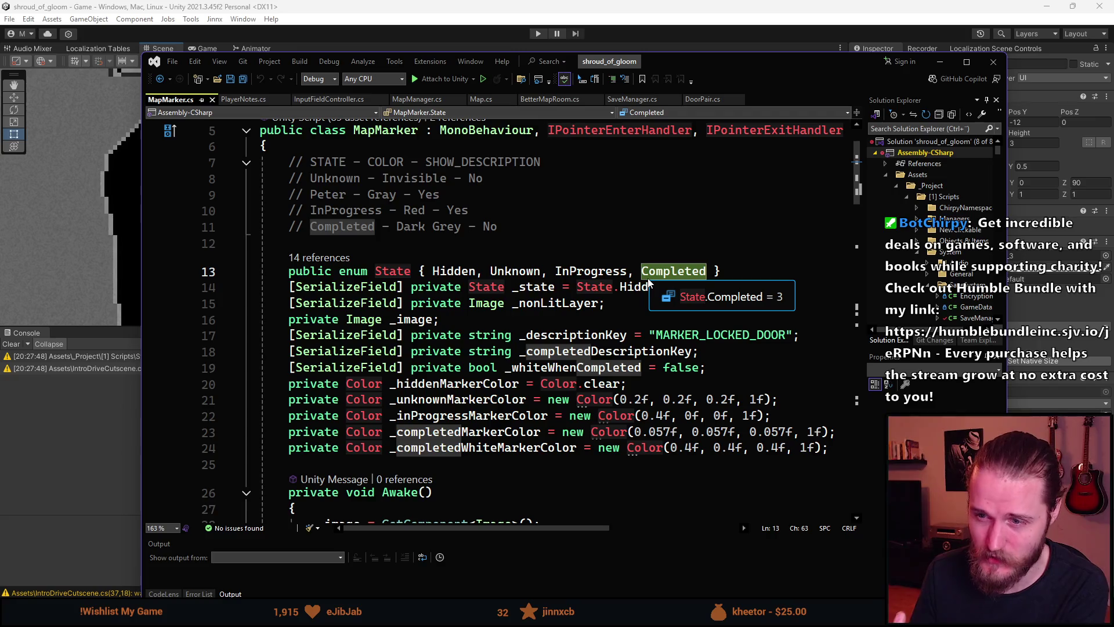
mouse_move(646, 295)
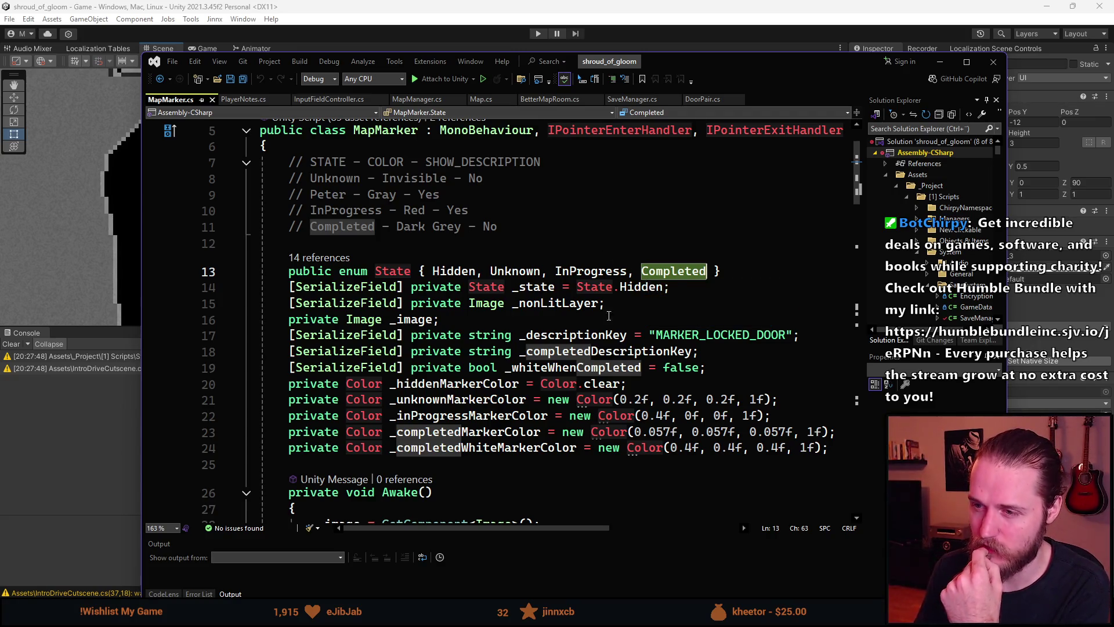
mouse_move(534, 283)
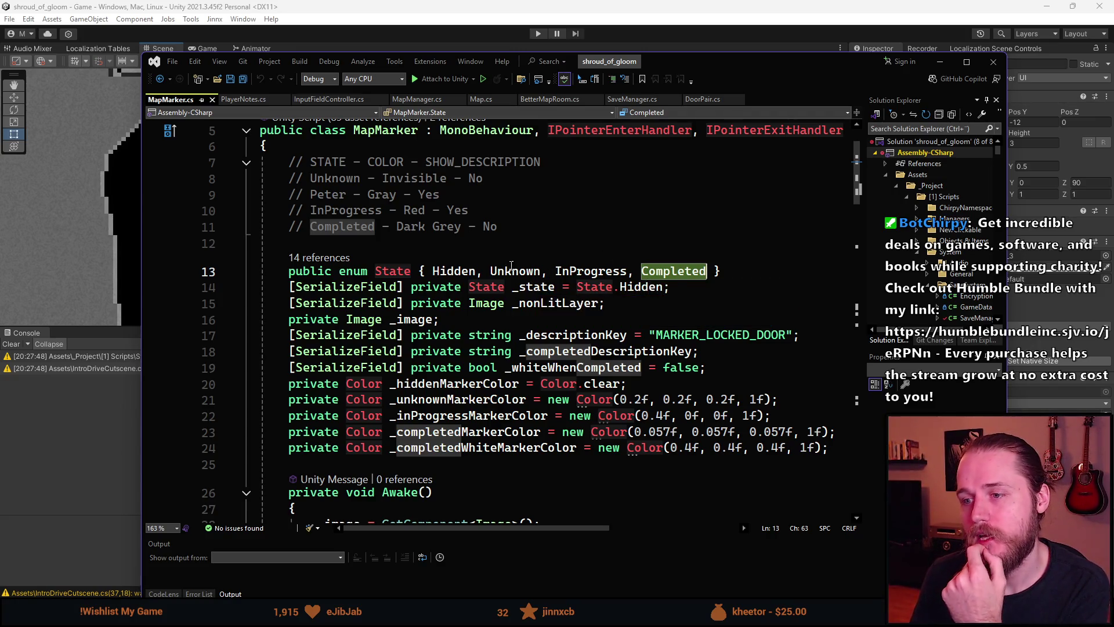
key("ctrl+Left")
key("ctrl+Left")
key("ctrl+Left")
mouse_move(535, 336)
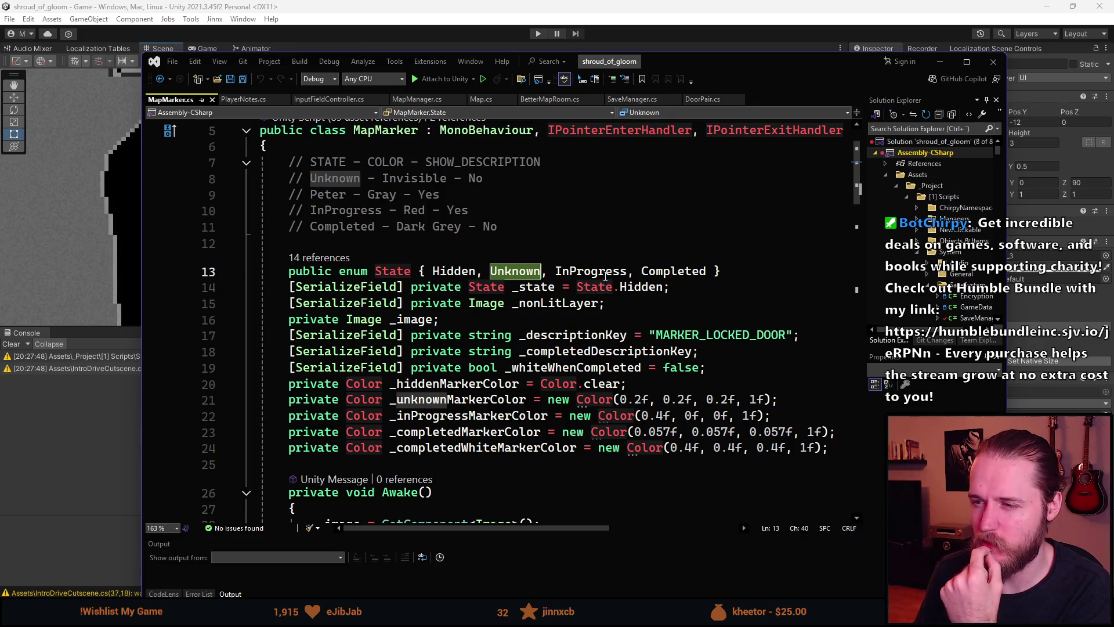
double_click(604, 272)
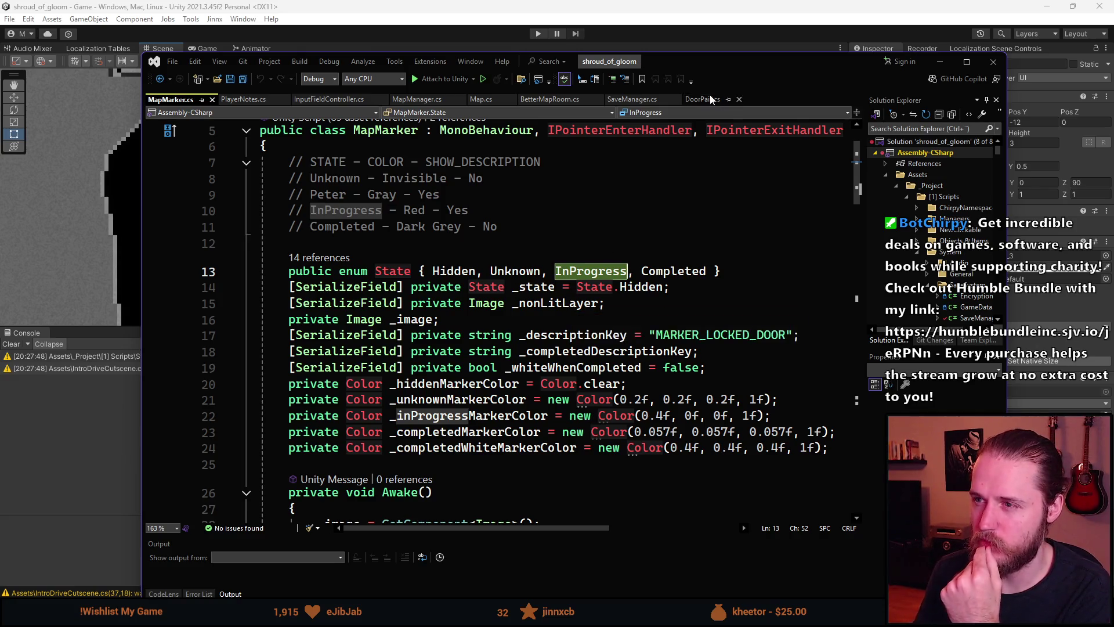
key("alt+Tab")
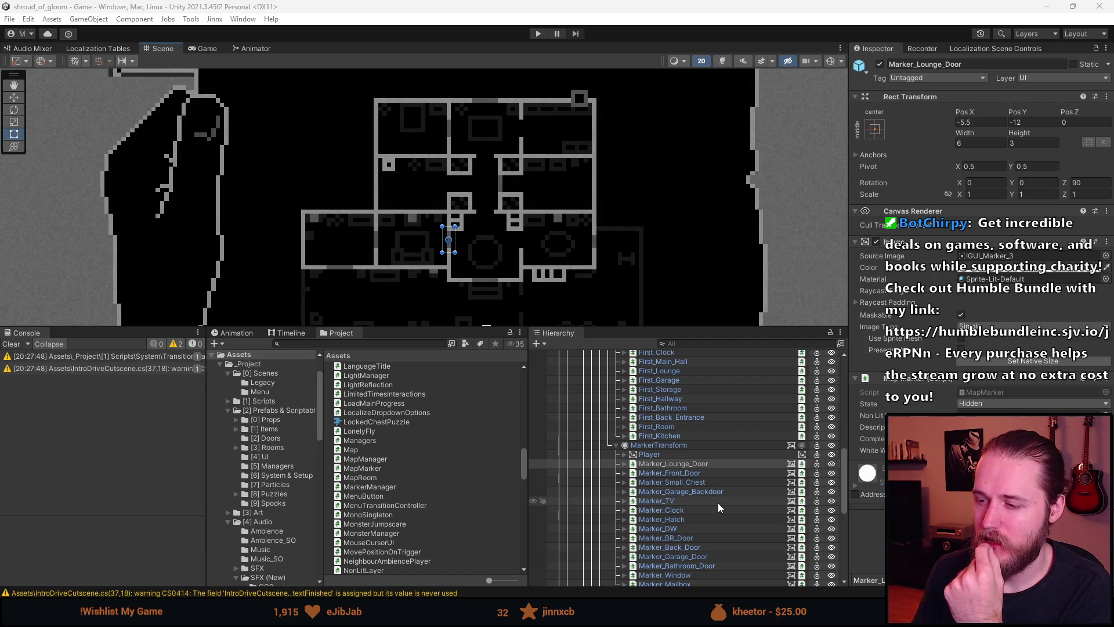
- Select MarkerTransform, then Marker_Front_Door to view its UI_Marker_4 sprite and Hidden state
left_click(684, 445)
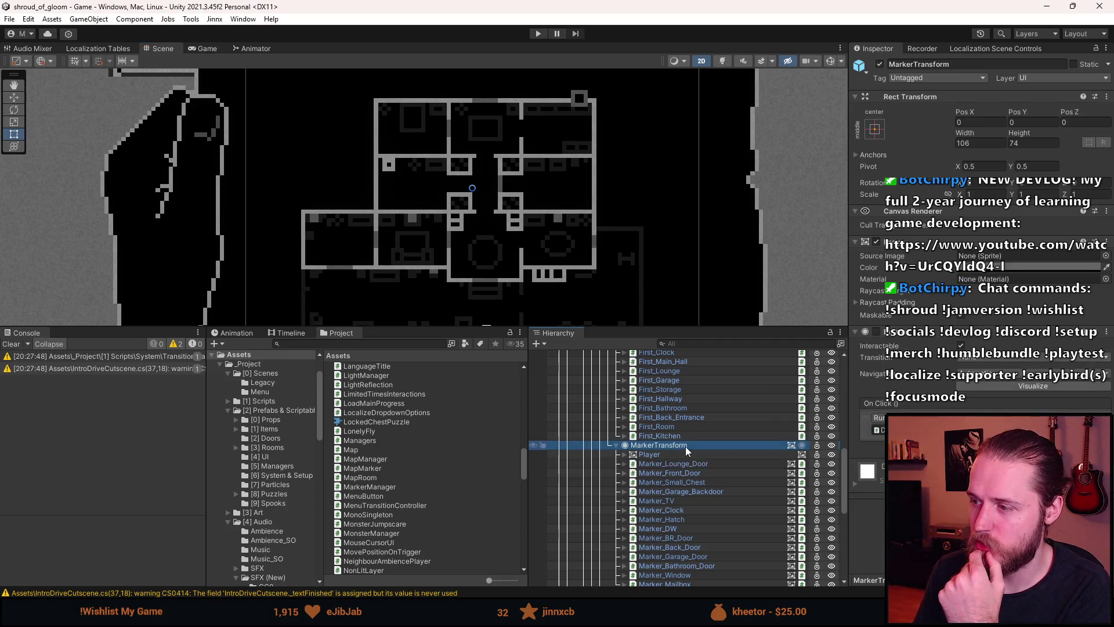
left_click(687, 473)
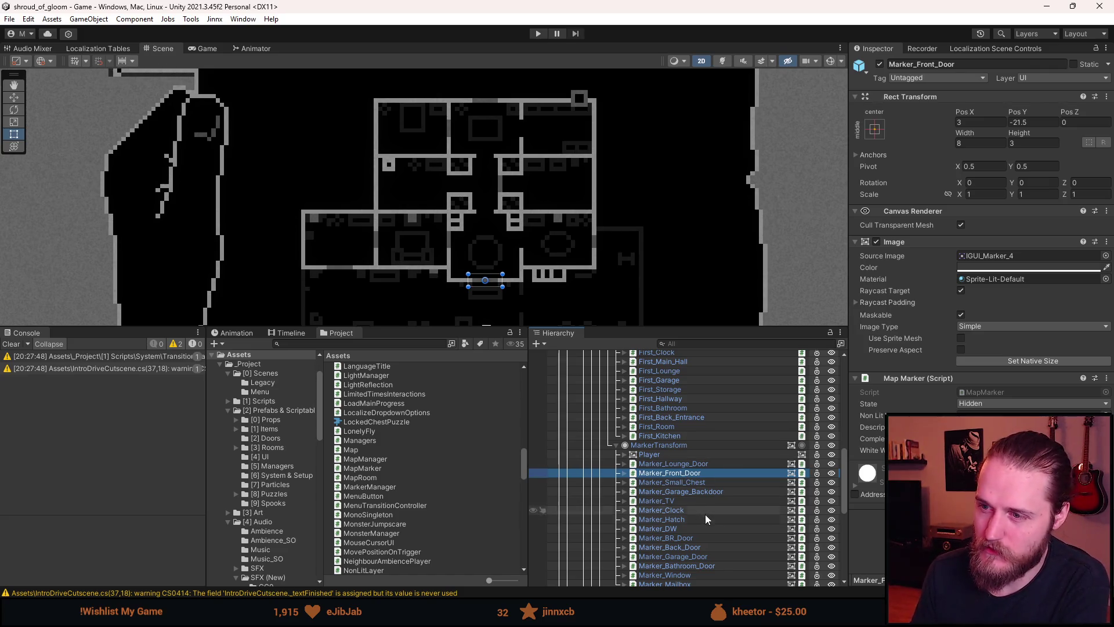
scroll(707, 526, "up", 3)
- Review the Console's compile warnings, then clear them all
scroll(707, 522, "down", 3)
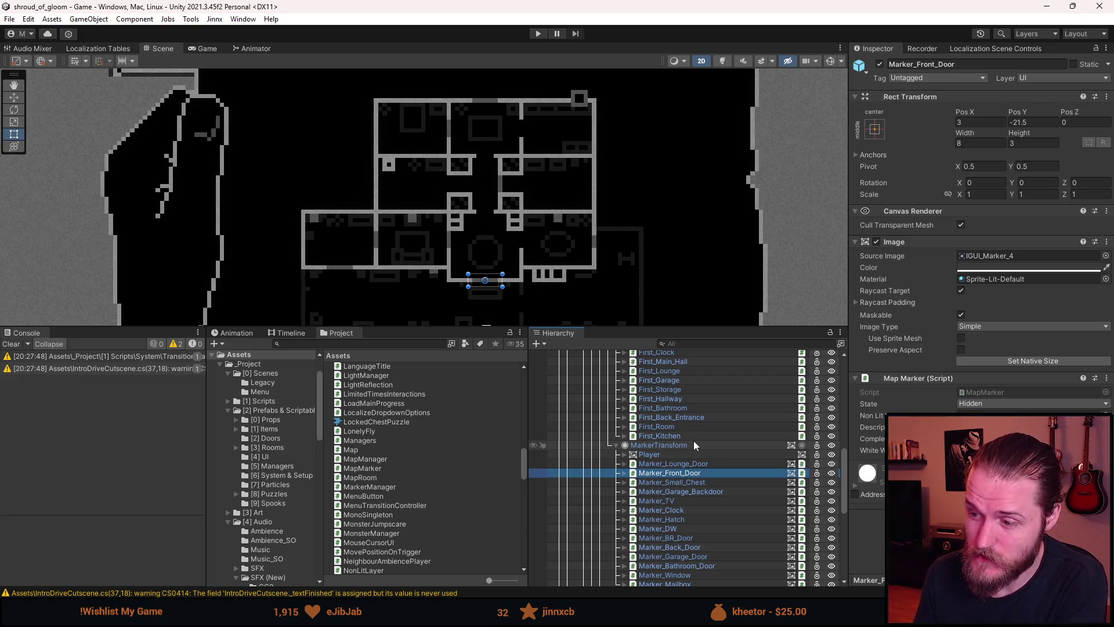
scroll(694, 441, "down", 3)
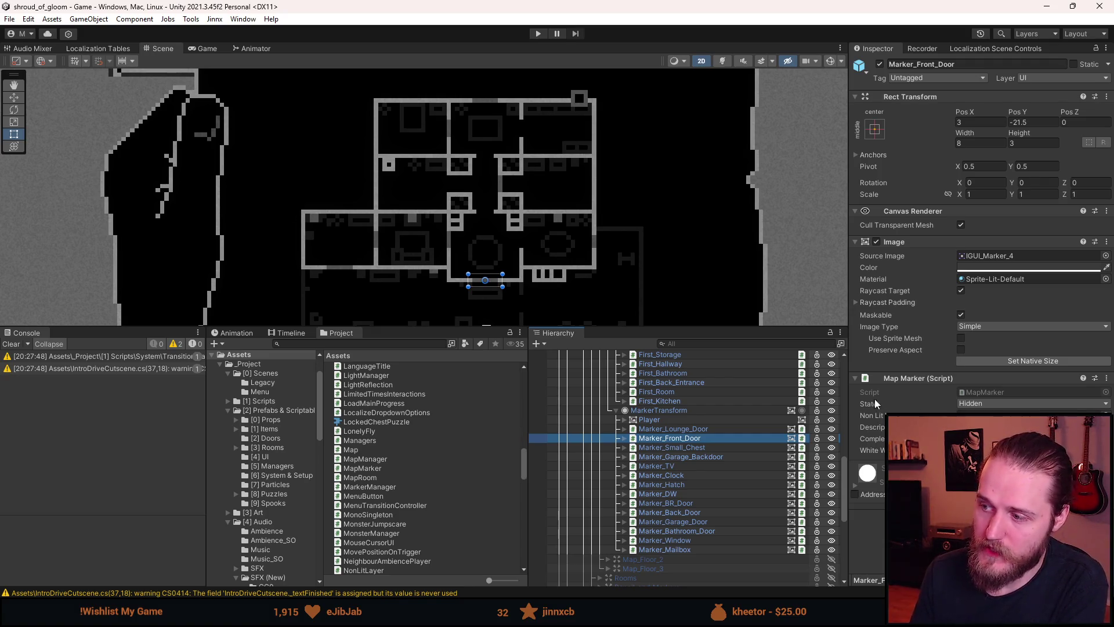
scroll(654, 445, "up", 2)
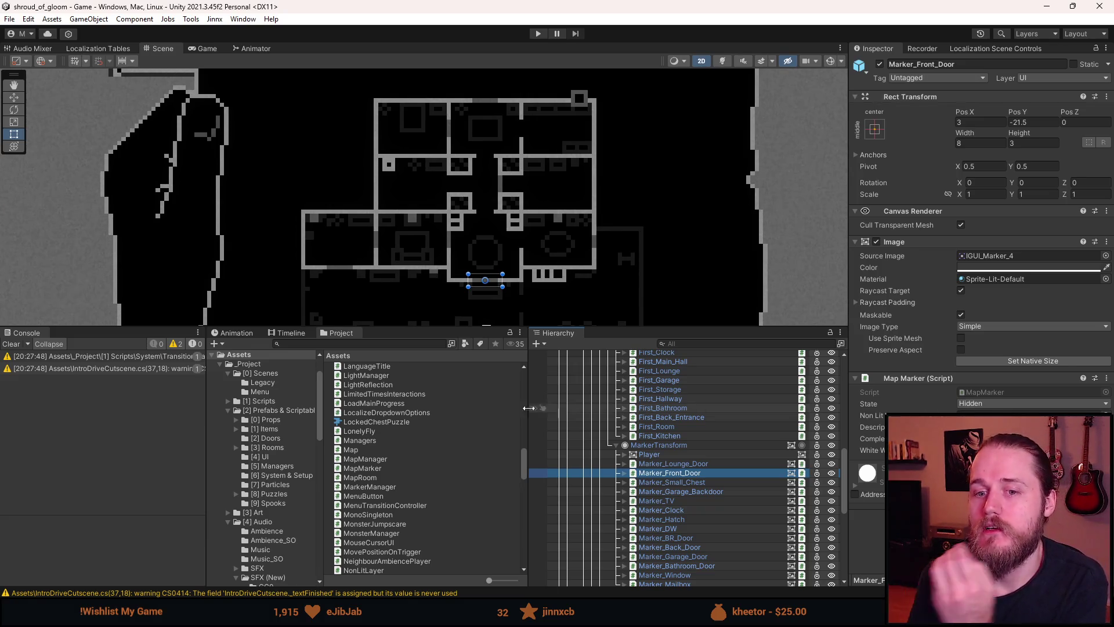
left_click(12, 343)
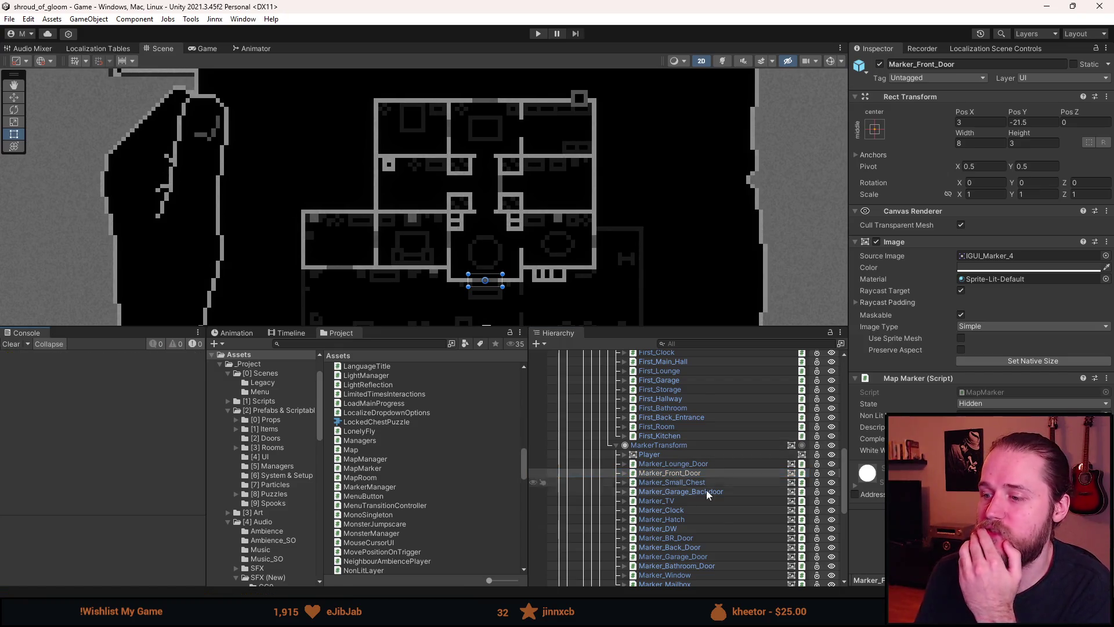
scroll(699, 494, "up", 2)
scroll(698, 495, "up", 2)
scroll(698, 495, "down", 3)
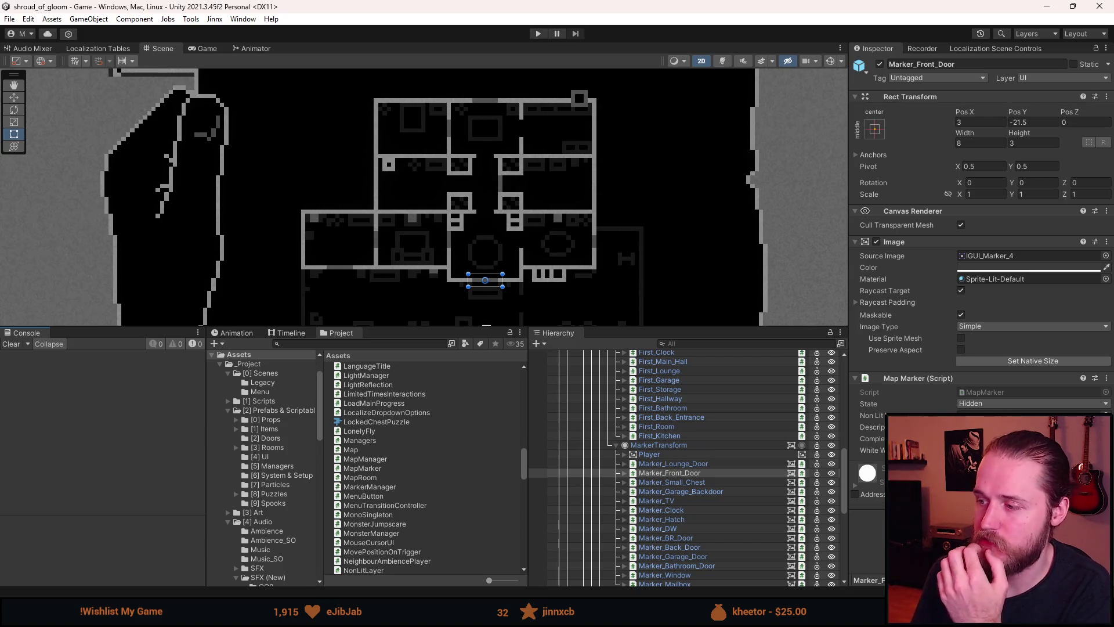
- Jump from MarkerManager on line 33 of Map.cs to the MarkerManager class definition with F12
key("alt+Tab")
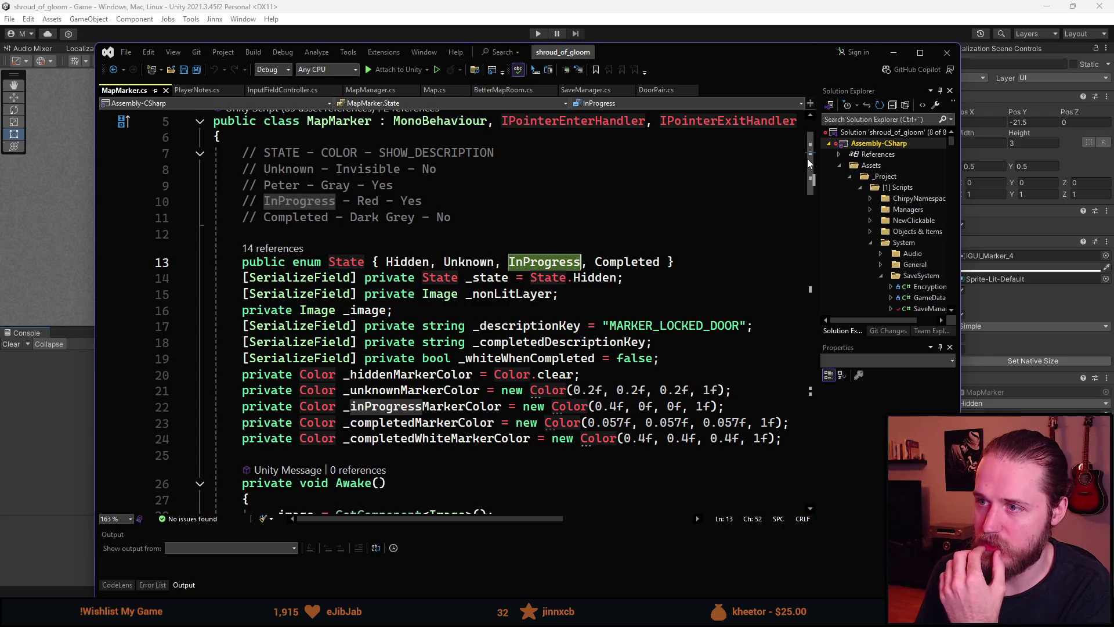
scroll(808, 163, "down", 2)
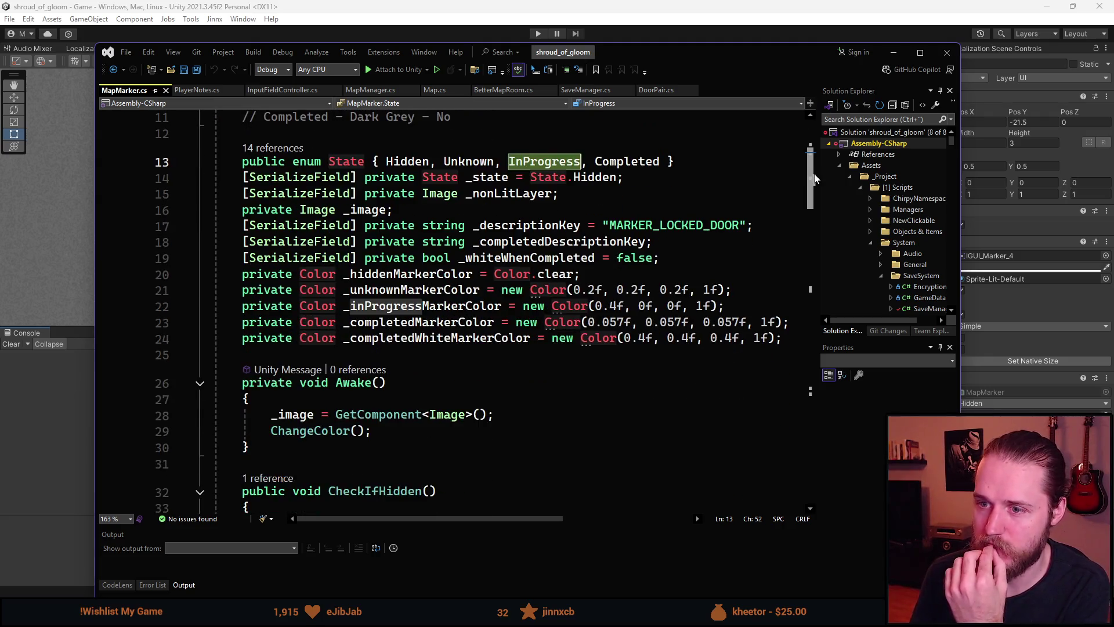
left_click(440, 90)
scroll(468, 276, "up", 10)
scroll(467, 276, "up", 15)
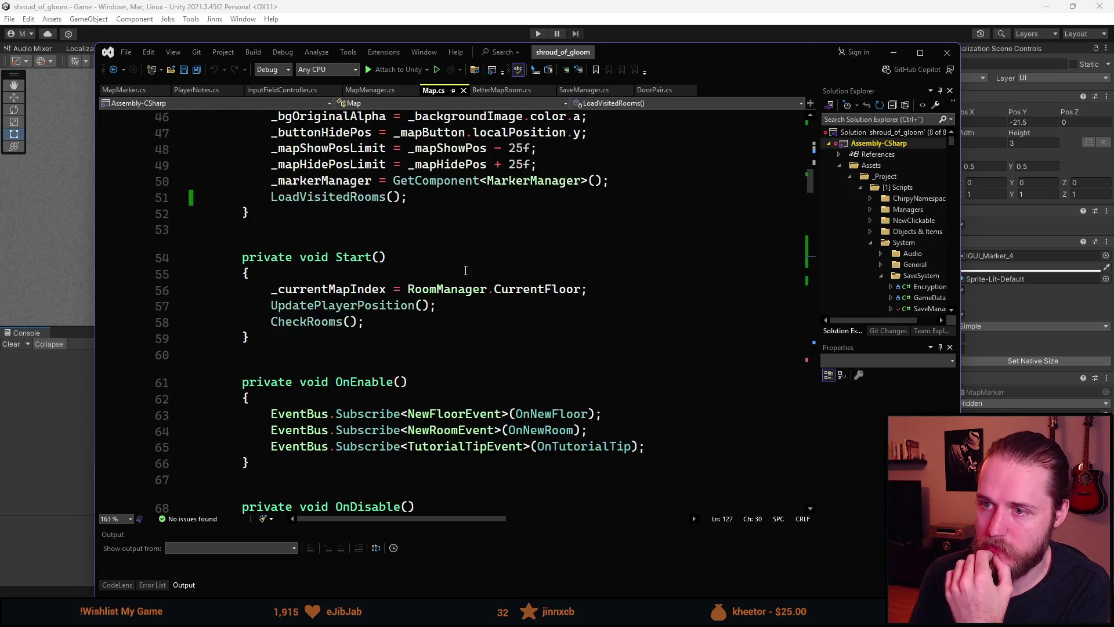
scroll(509, 202, "down", 2)
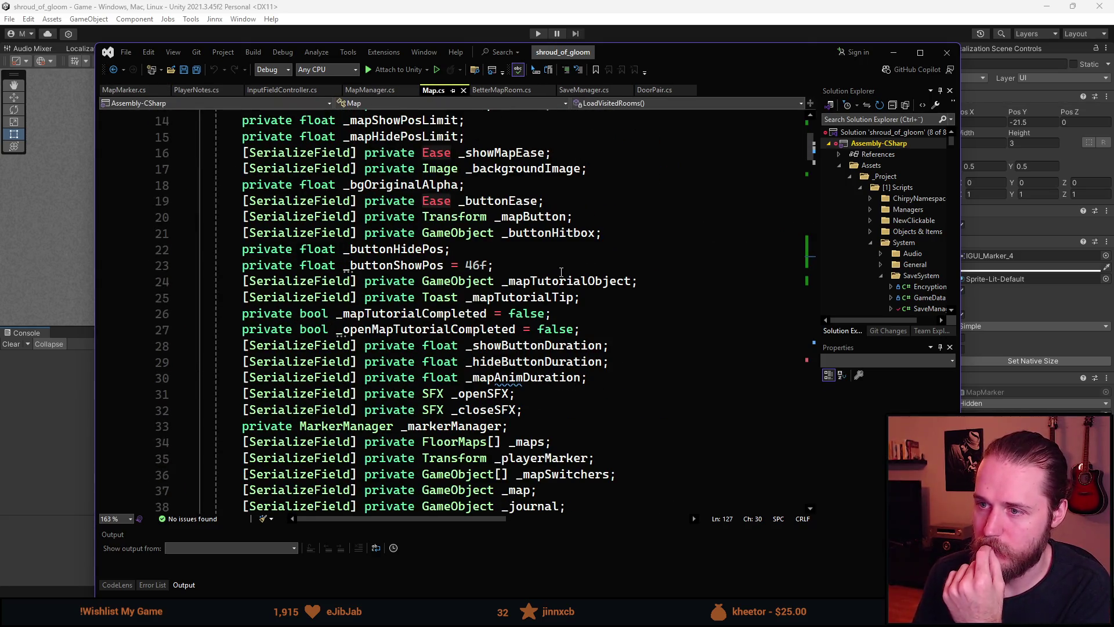
scroll(513, 282, "down", 2)
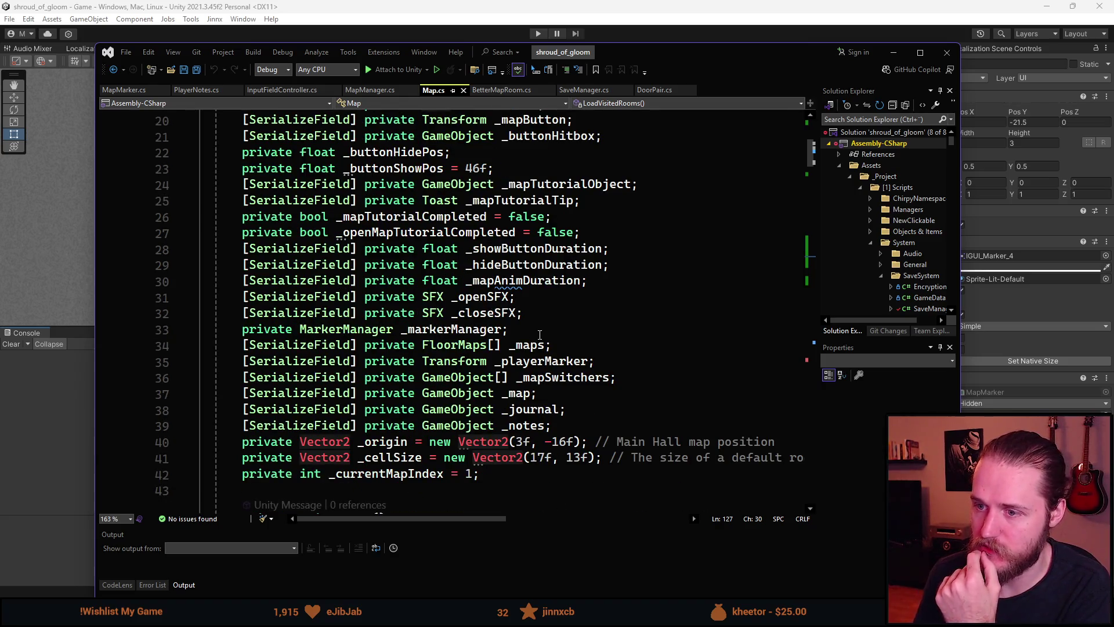
scroll(417, 293, "down", 1)
left_click(365, 283)
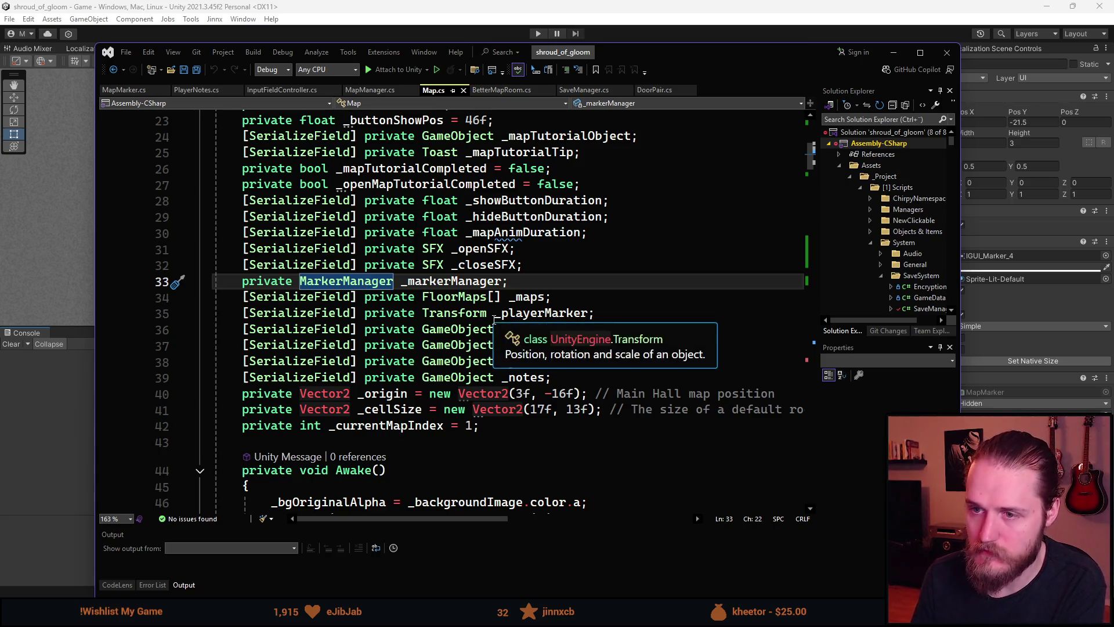
key("F12")
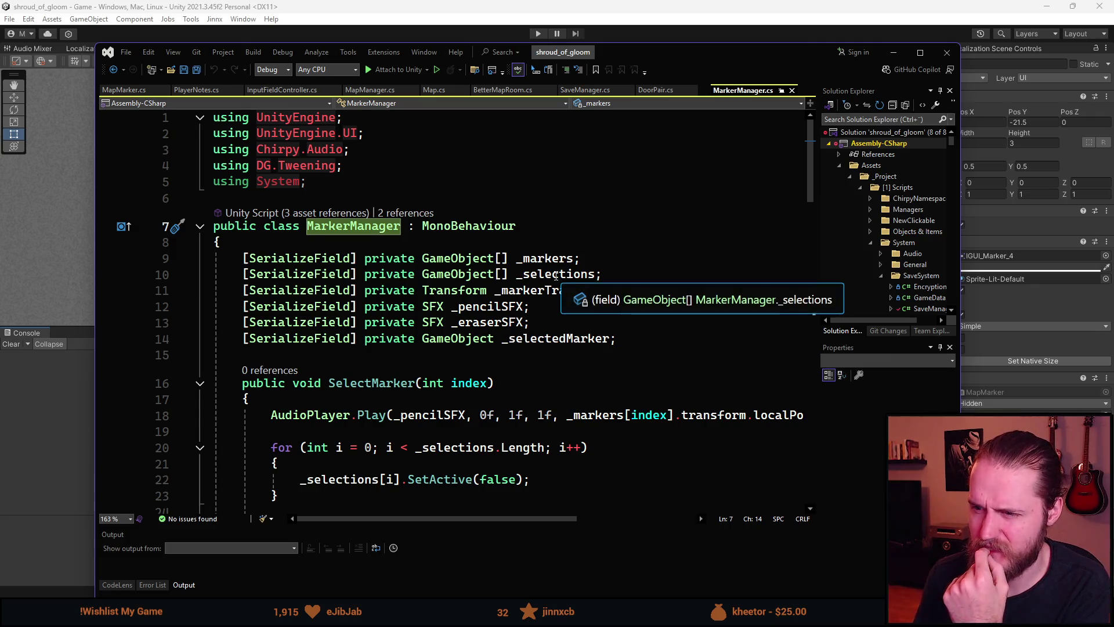
left_click(592, 274)
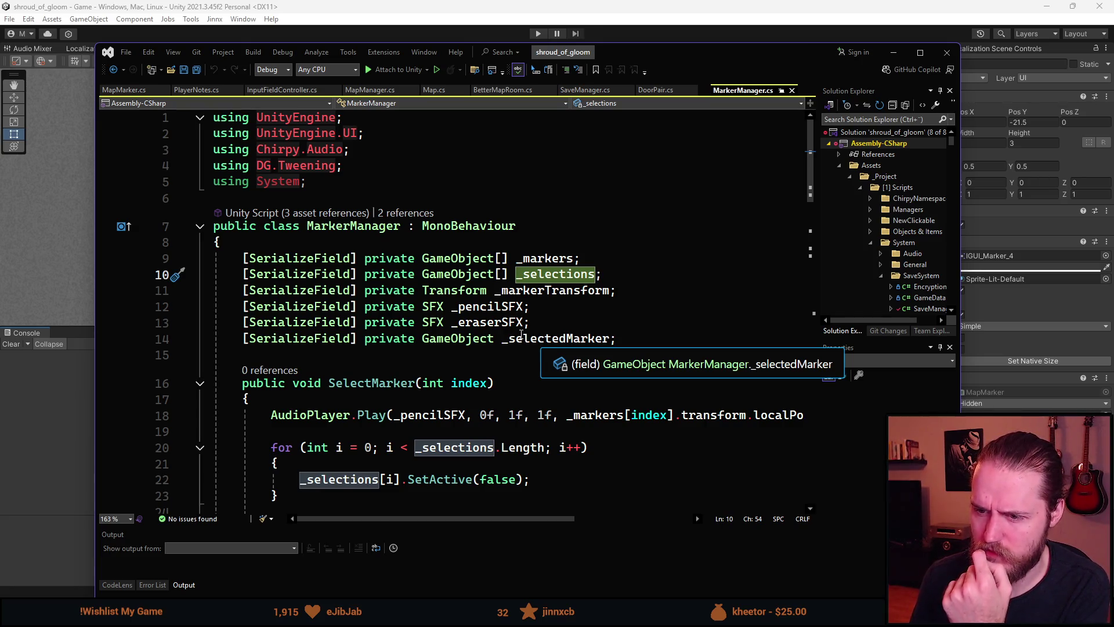
scroll(521, 334, "down", 1)
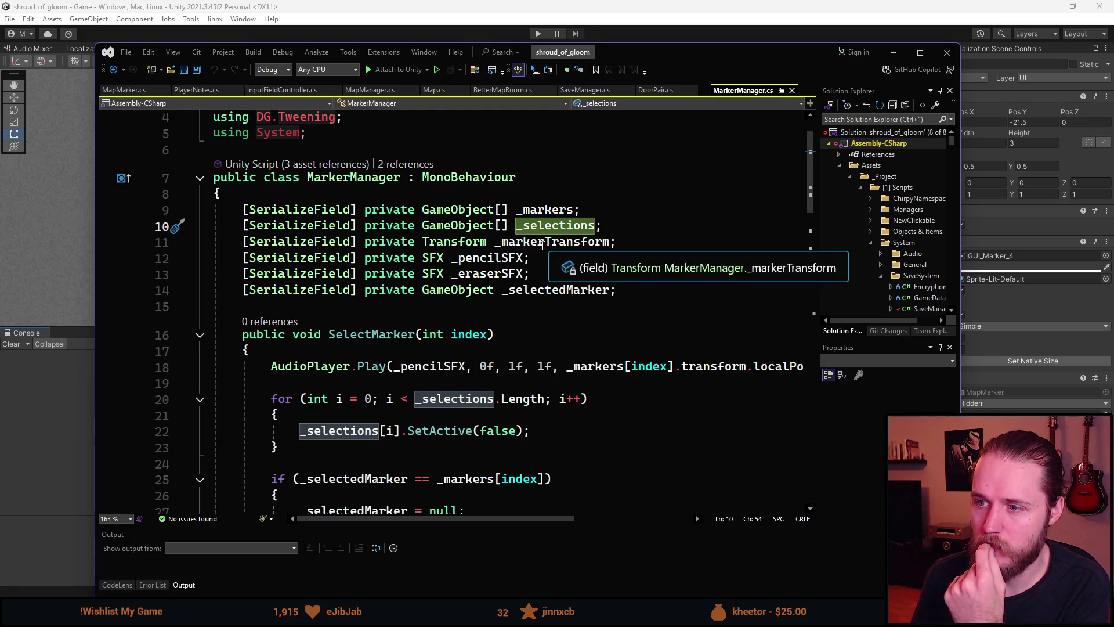
scroll(536, 271, "down", 3)
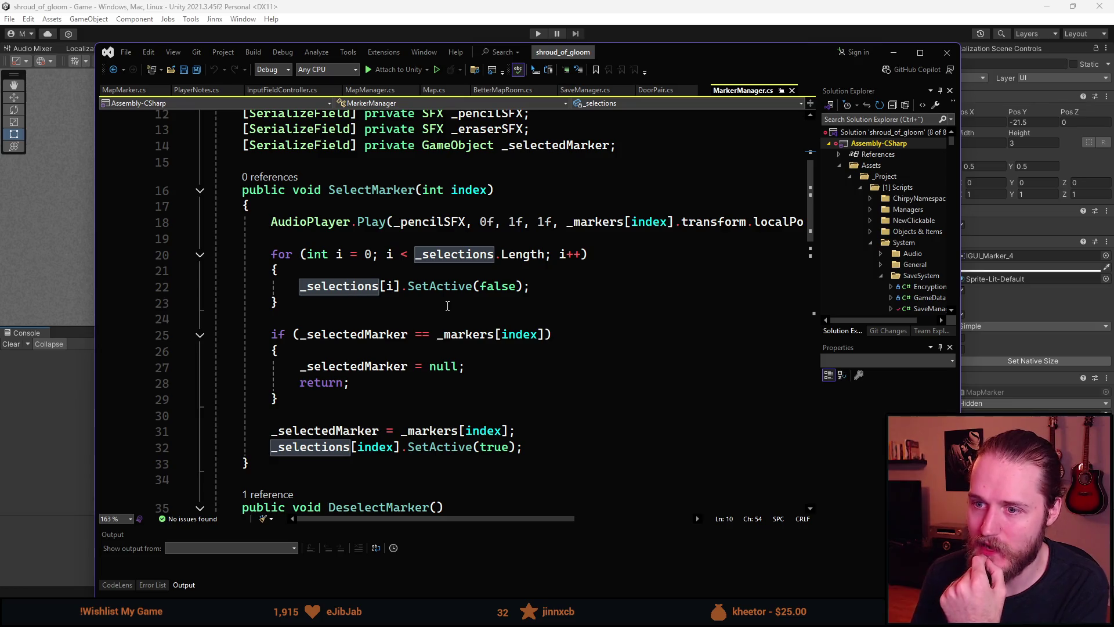
scroll(448, 305, "down", 1)
scroll(447, 306, "down", 1)
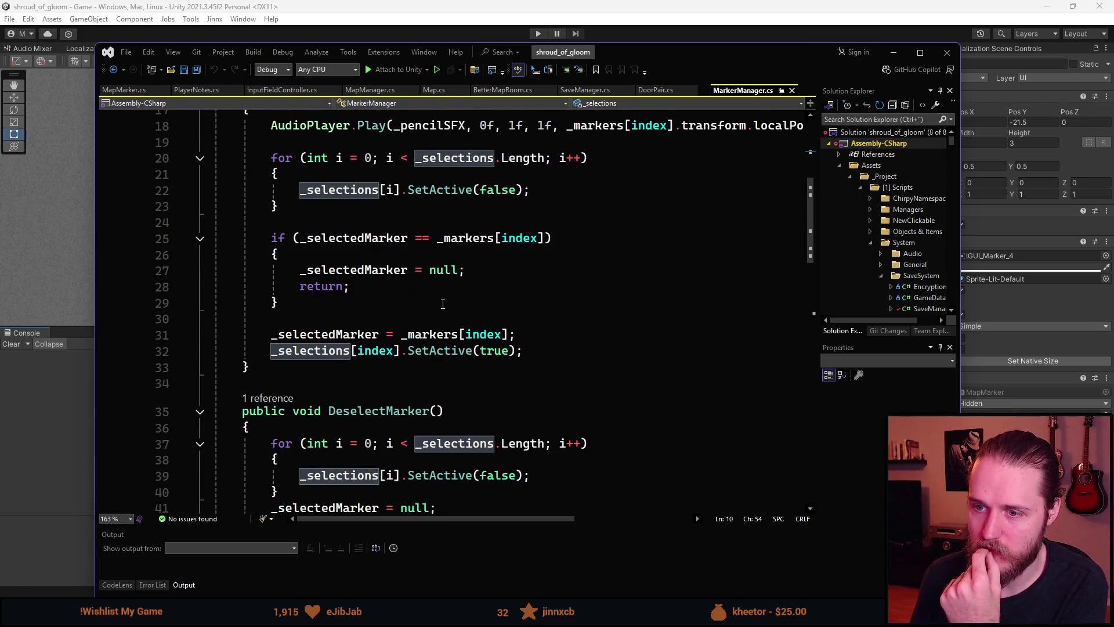
scroll(441, 303, "down", 2)
scroll(439, 299, "down", 7)
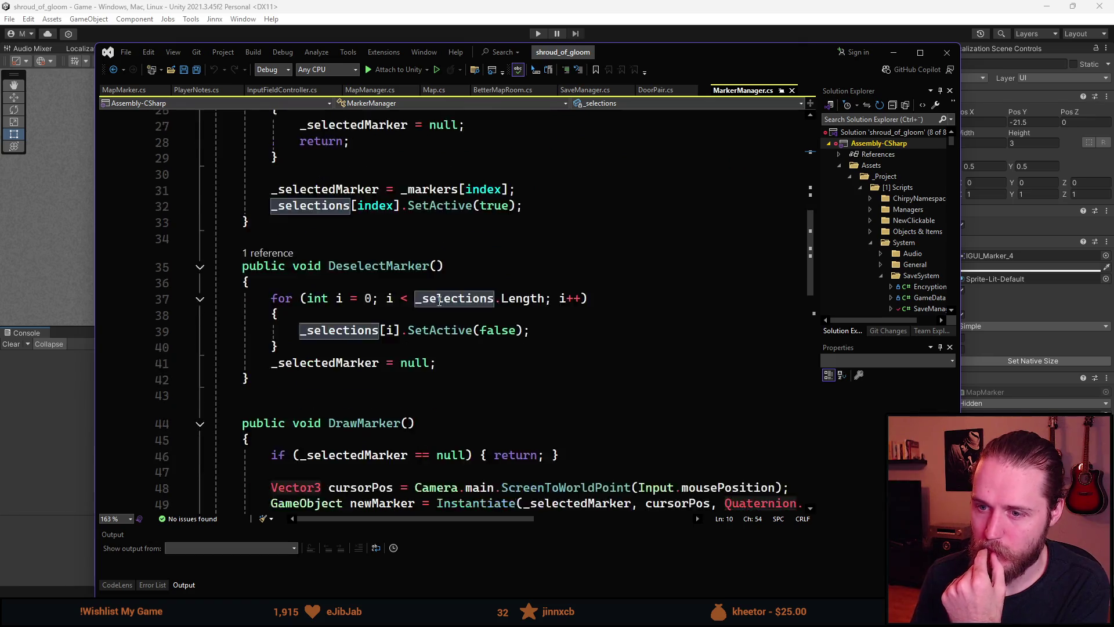
scroll(437, 298, "down", 3)
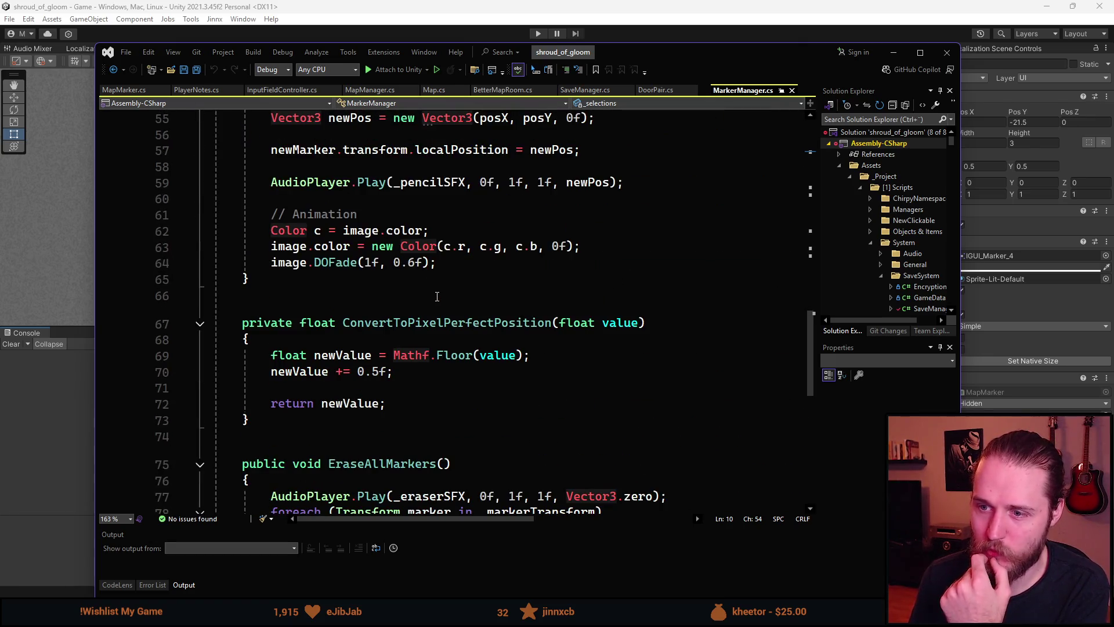
scroll(437, 297, "down", 2)
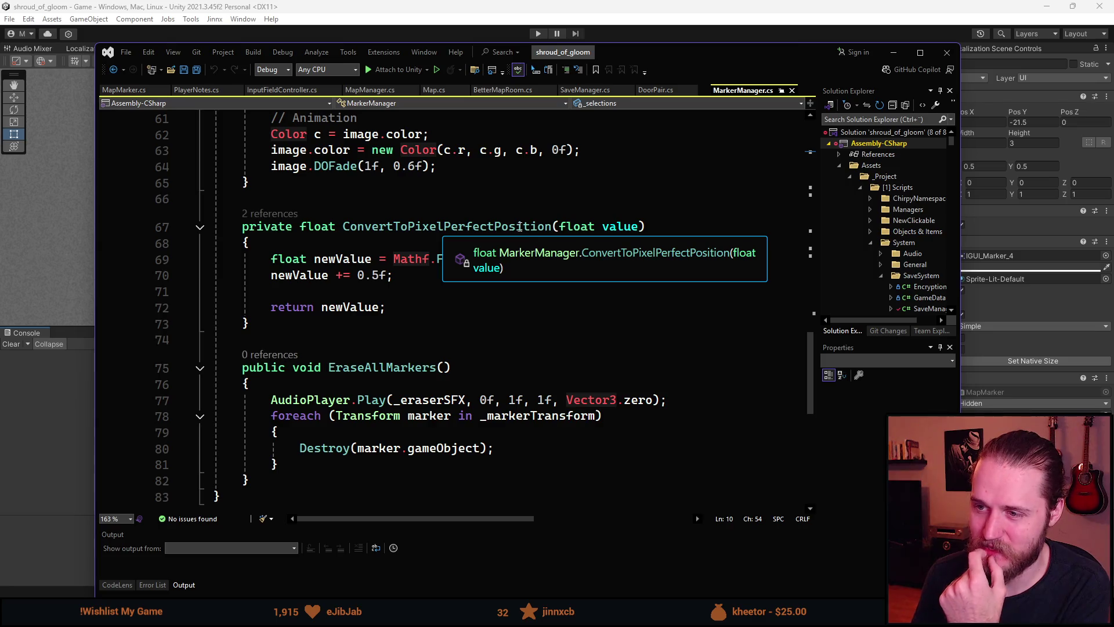
scroll(467, 366, "down", 3)
scroll(482, 366, "up", 18)
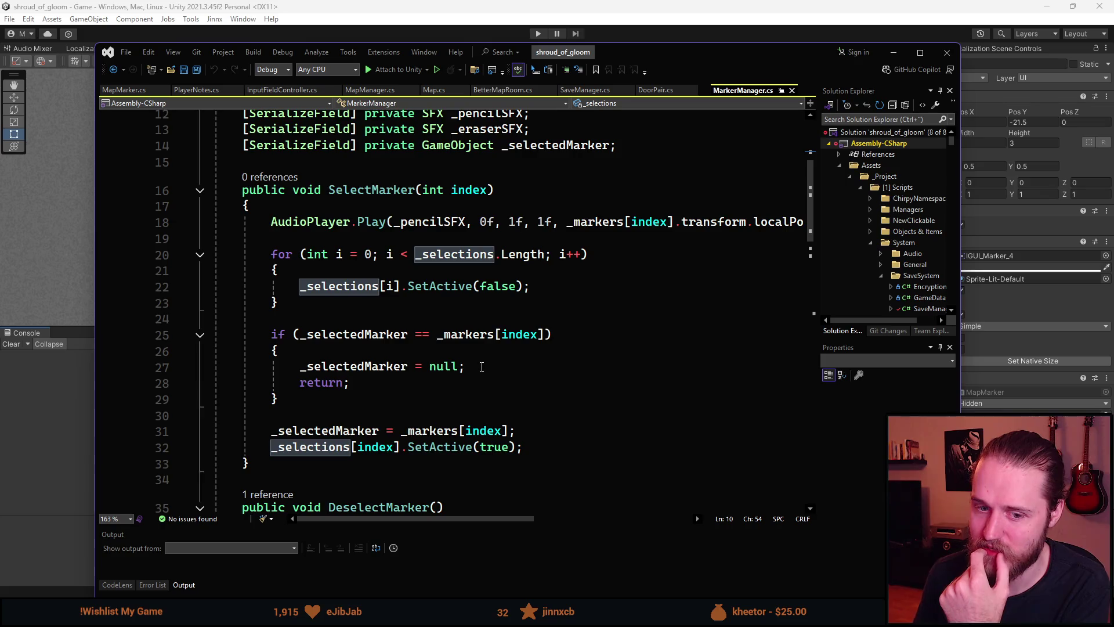
scroll(482, 366, "up", 4)
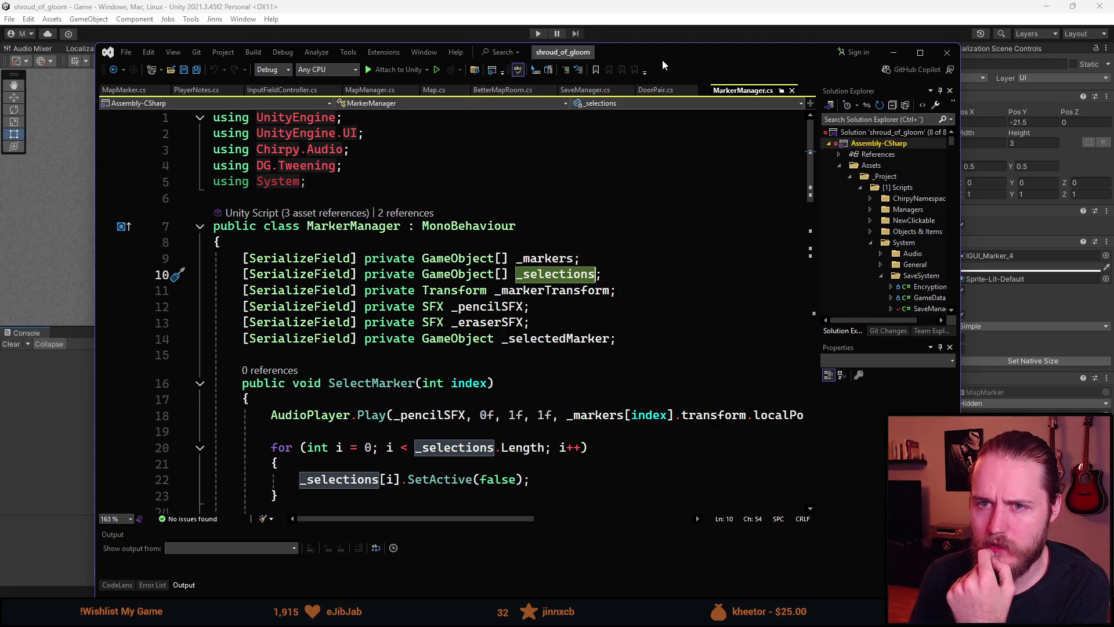
- Review the State enum near the top of MapMarker.cs
left_click(123, 90)
scroll(441, 312, "up", 1)
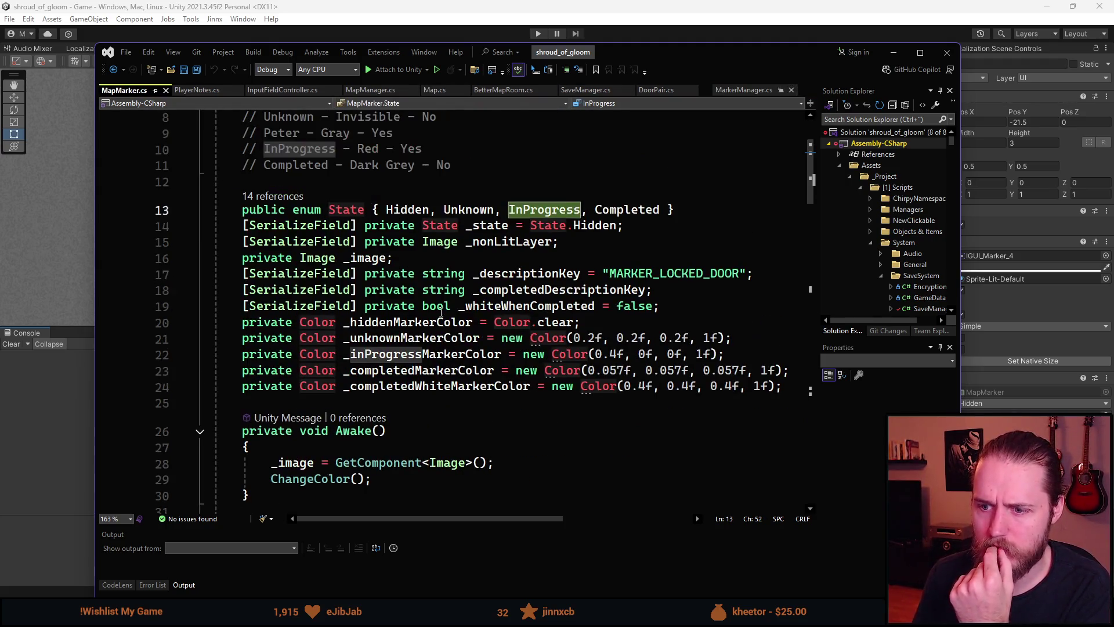
scroll(441, 312, "down", 3)
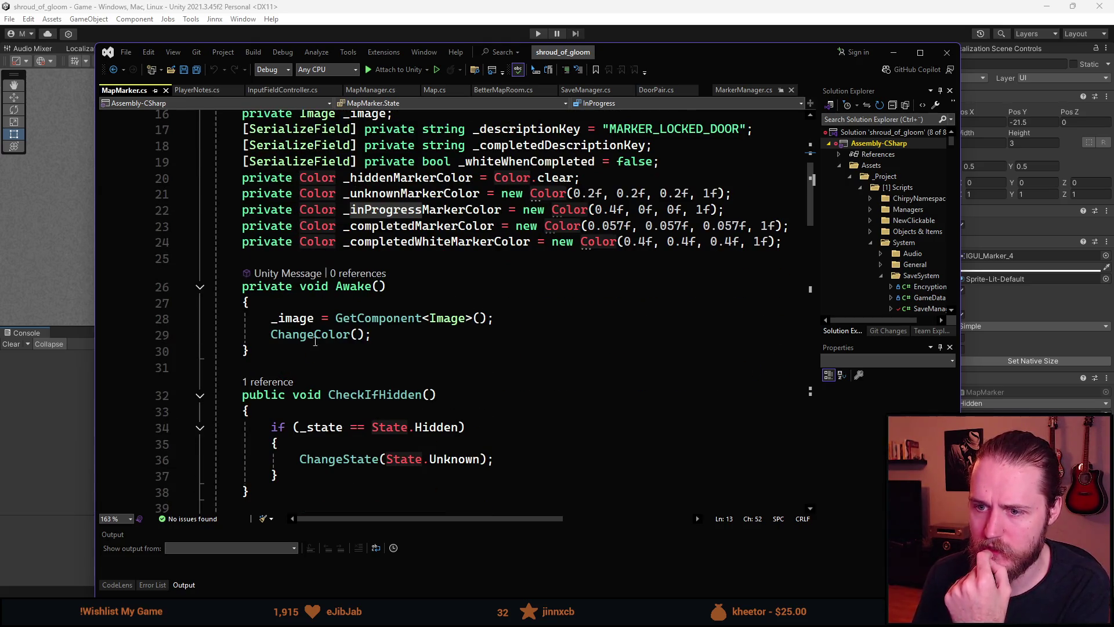
scroll(325, 326, "up", 2)
scroll(325, 327, "up", 1)
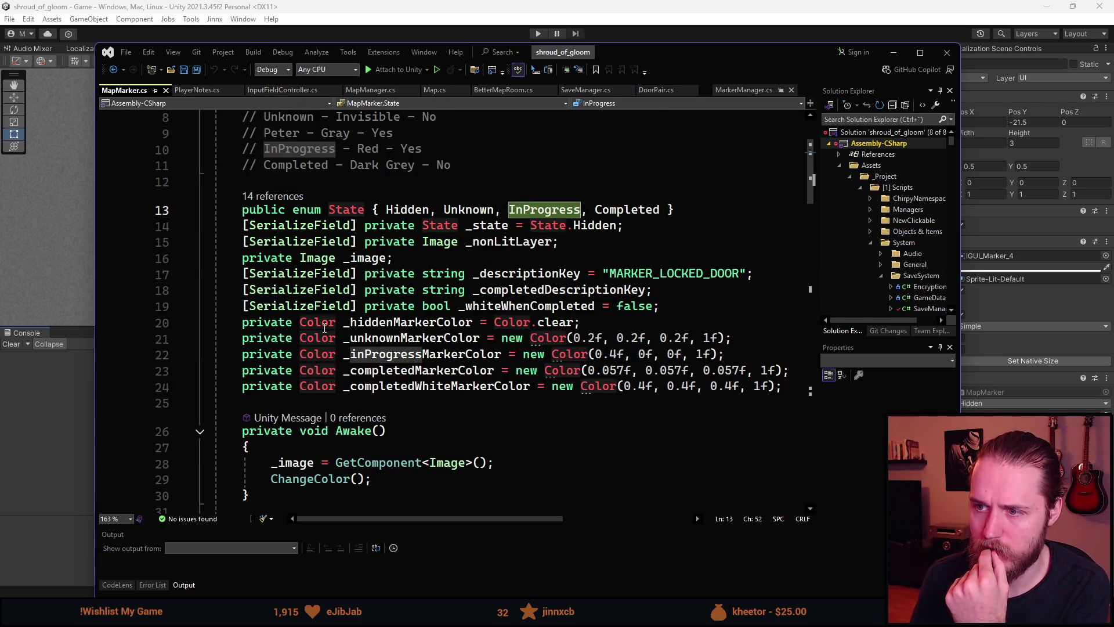
scroll(423, 316, "down", 7)
scroll(424, 316, "up", 6)
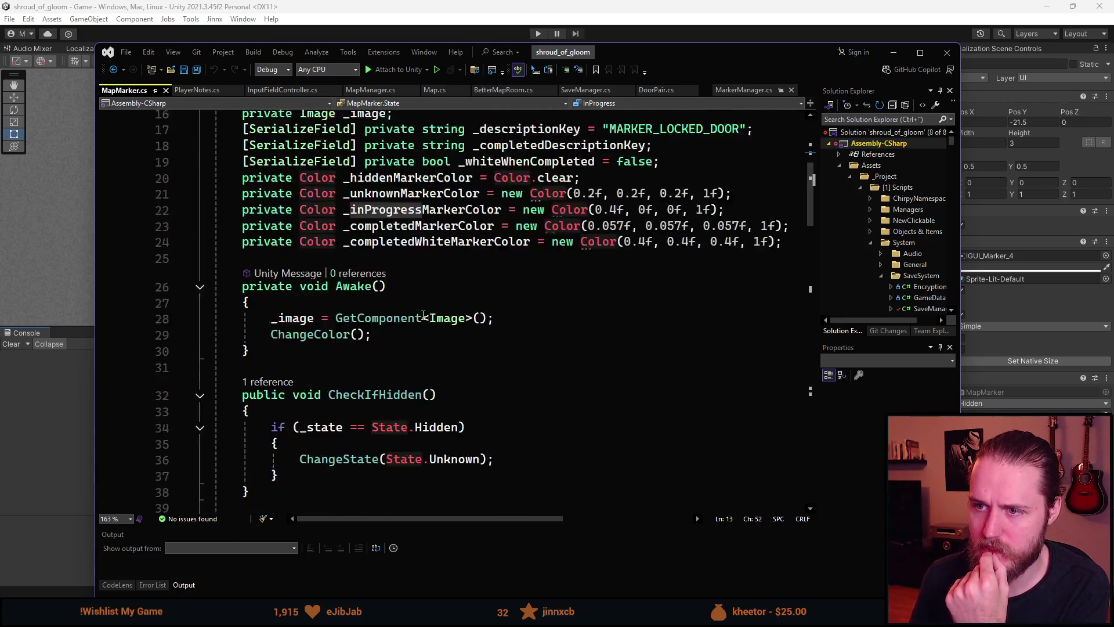
scroll(433, 314, "down", 3)
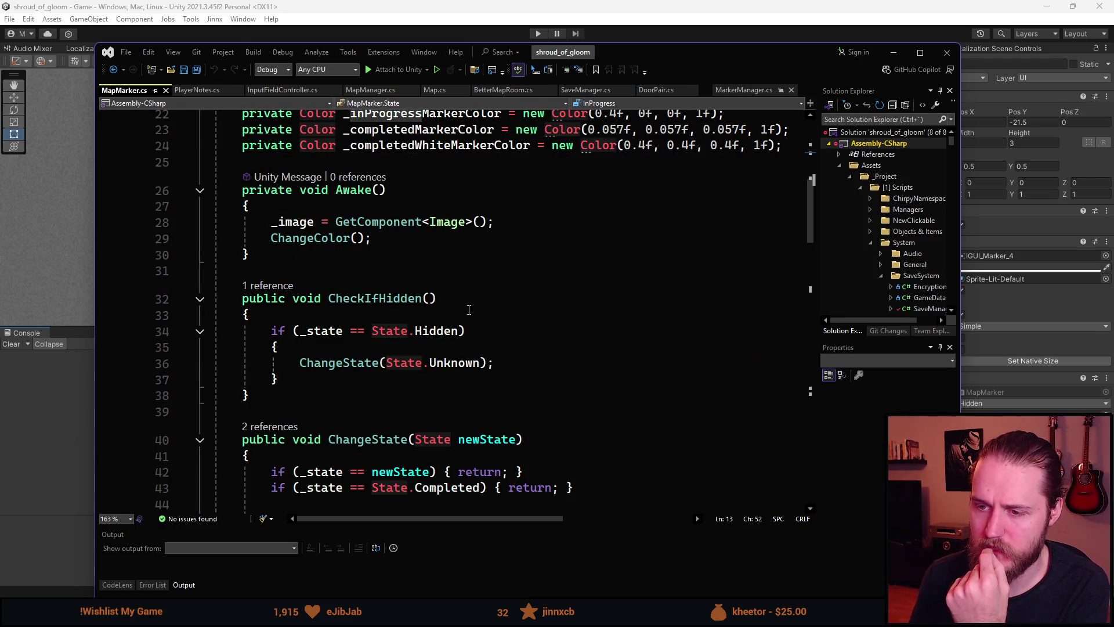
scroll(469, 310, "up", 4)
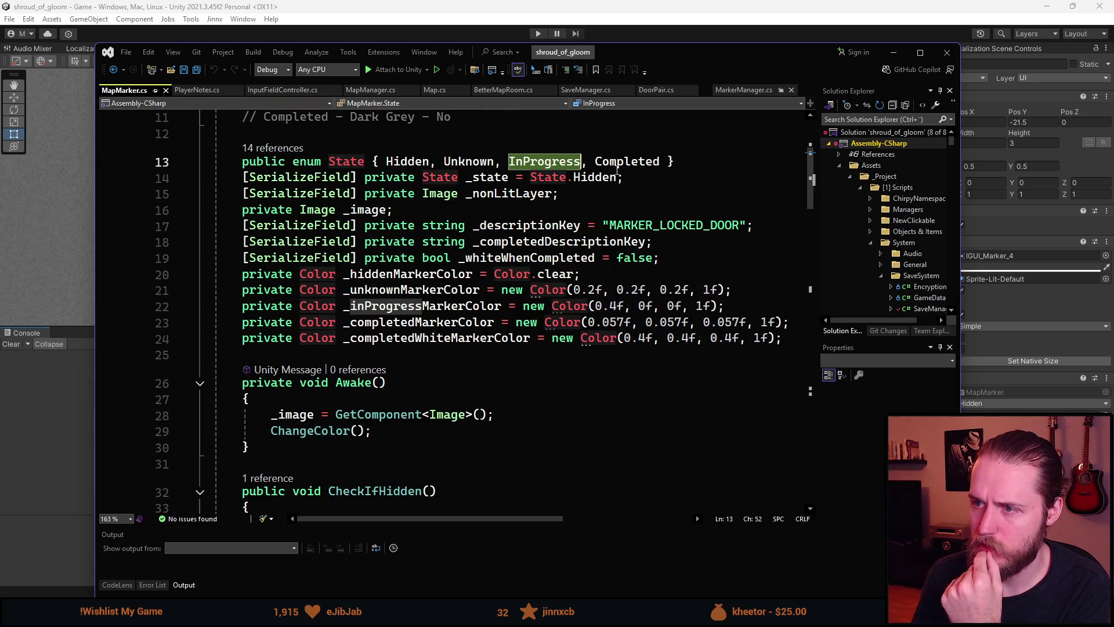
- Read through the ChangeColor and pointer handler code, then switch back to Unity
scroll(452, 358, "down", 9)
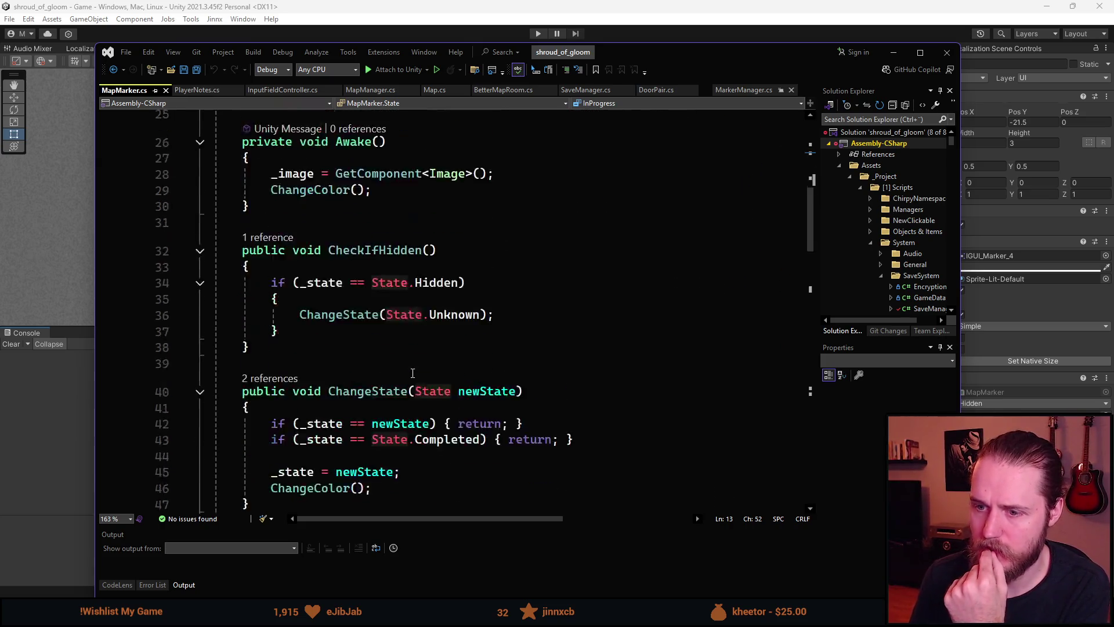
scroll(452, 359, "down", 2)
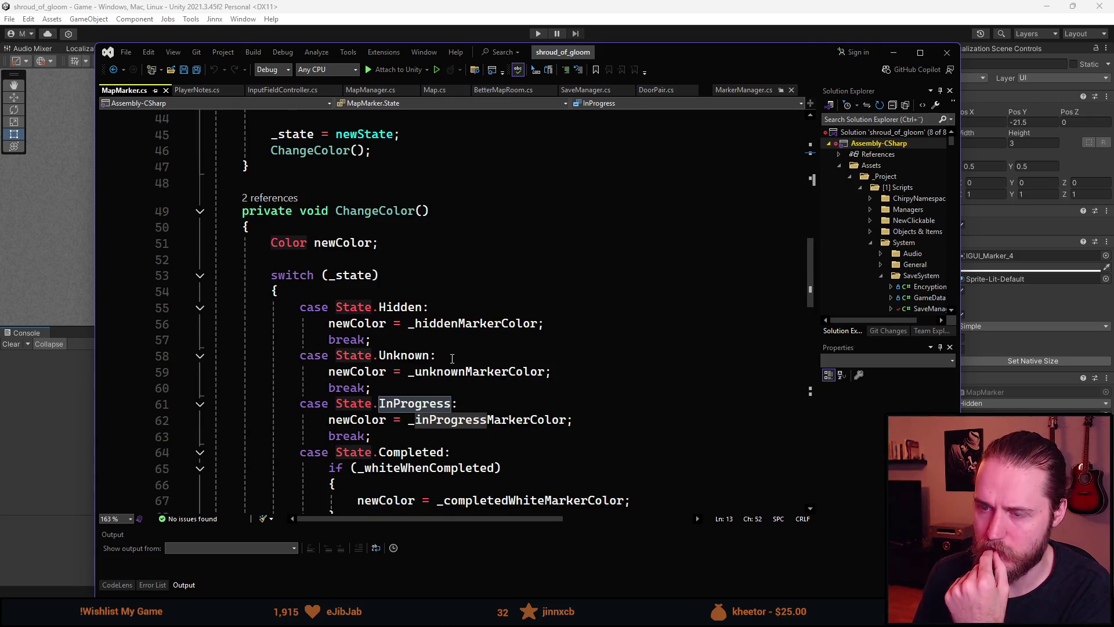
scroll(452, 359, "down", 2)
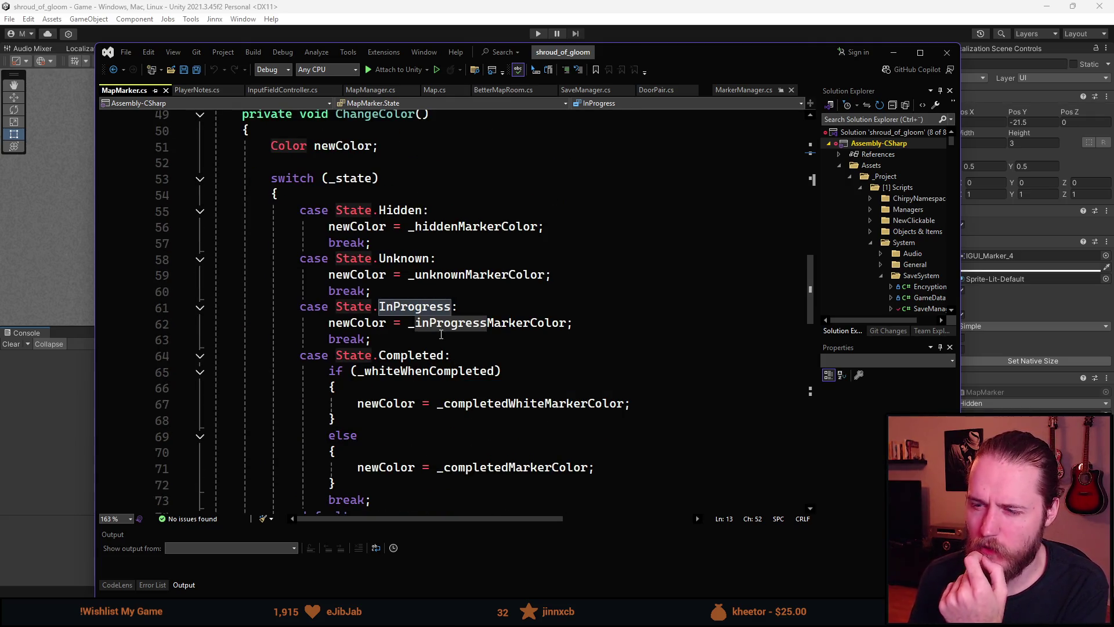
scroll(441, 335, "down", 2)
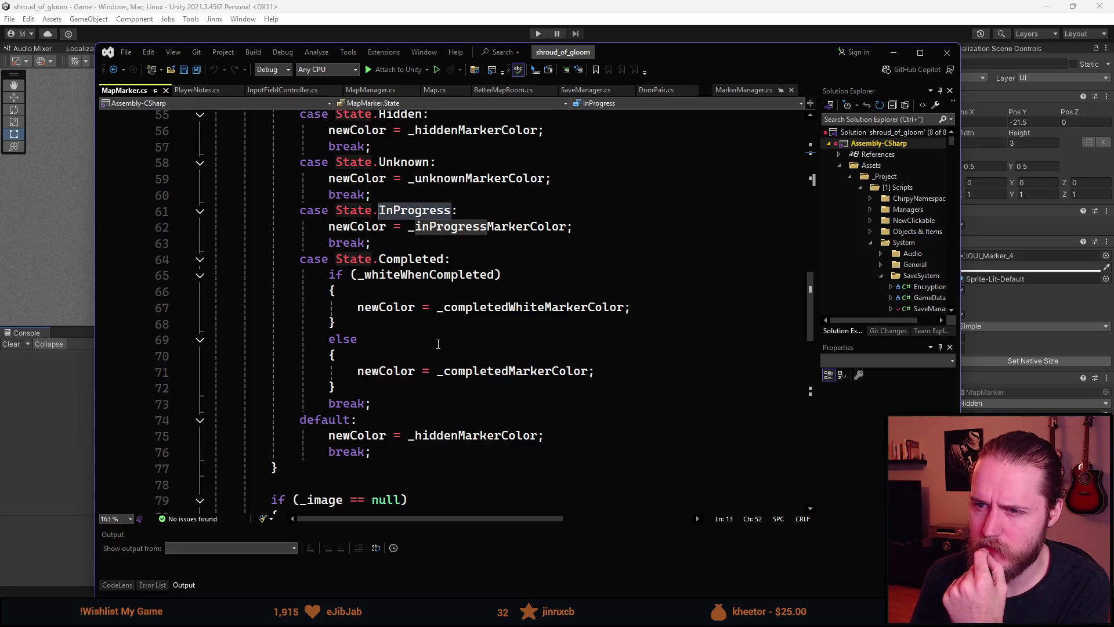
scroll(438, 344, "down", 2)
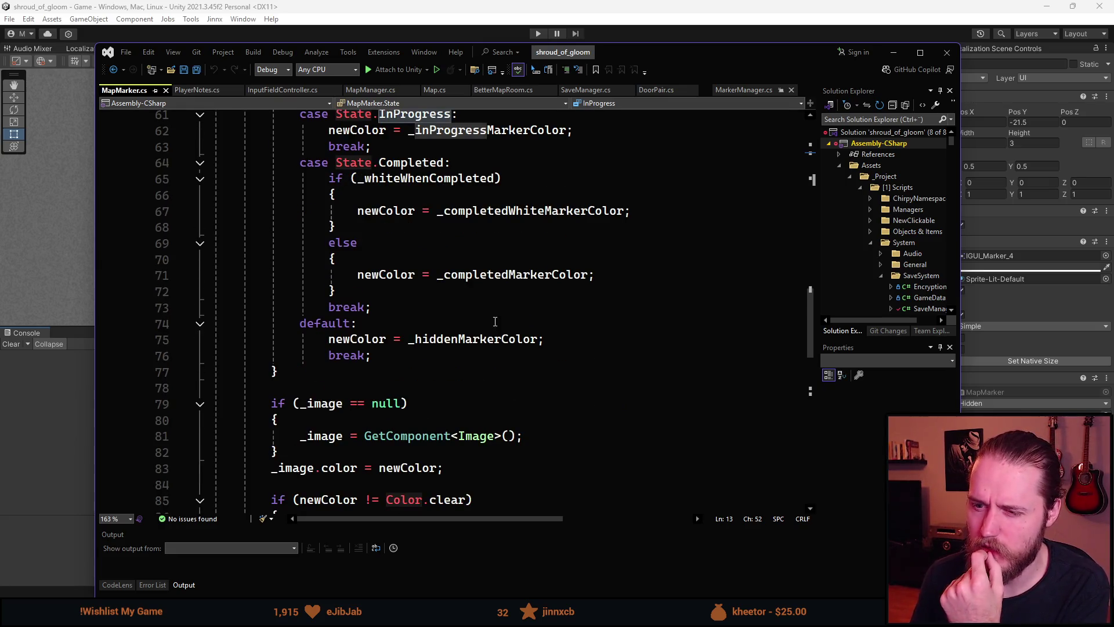
scroll(490, 328, "down", 4)
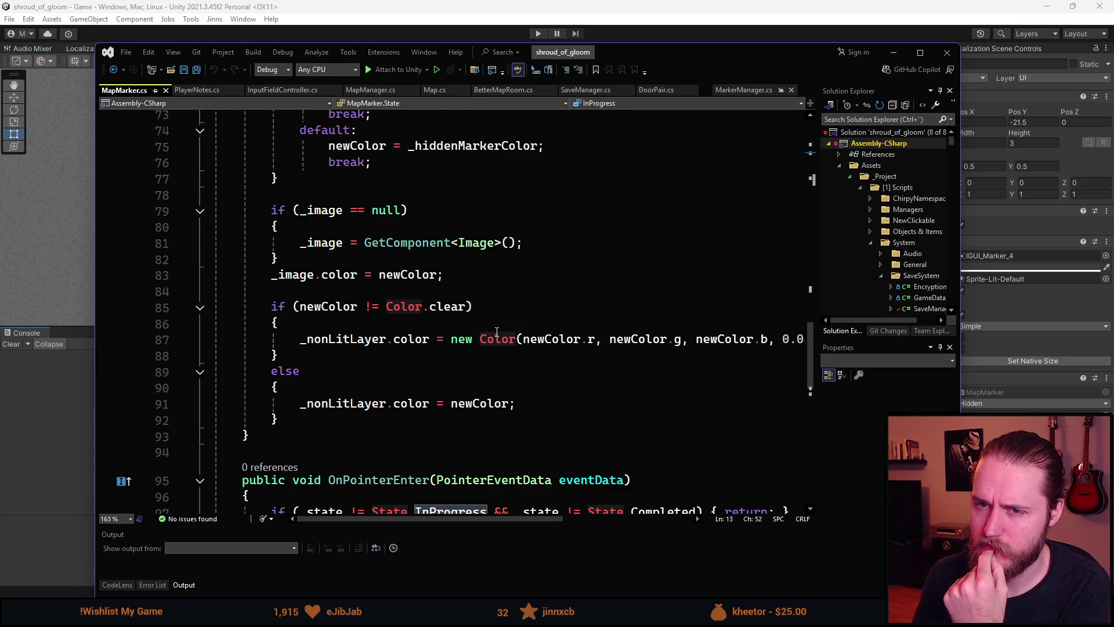
mouse_move(488, 342)
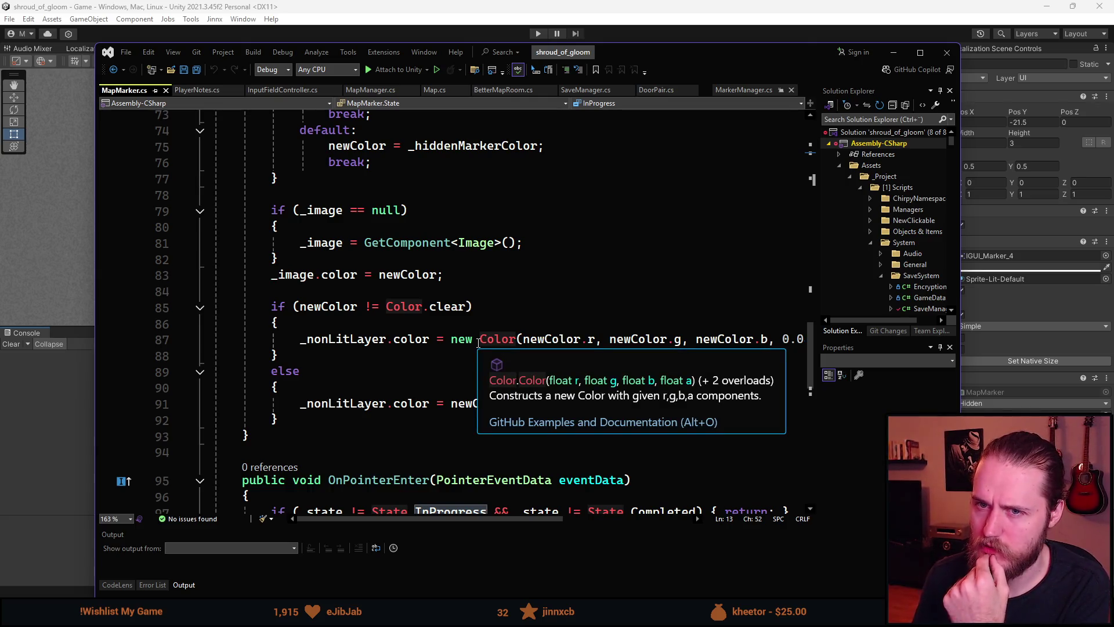
scroll(473, 338, "down", 6)
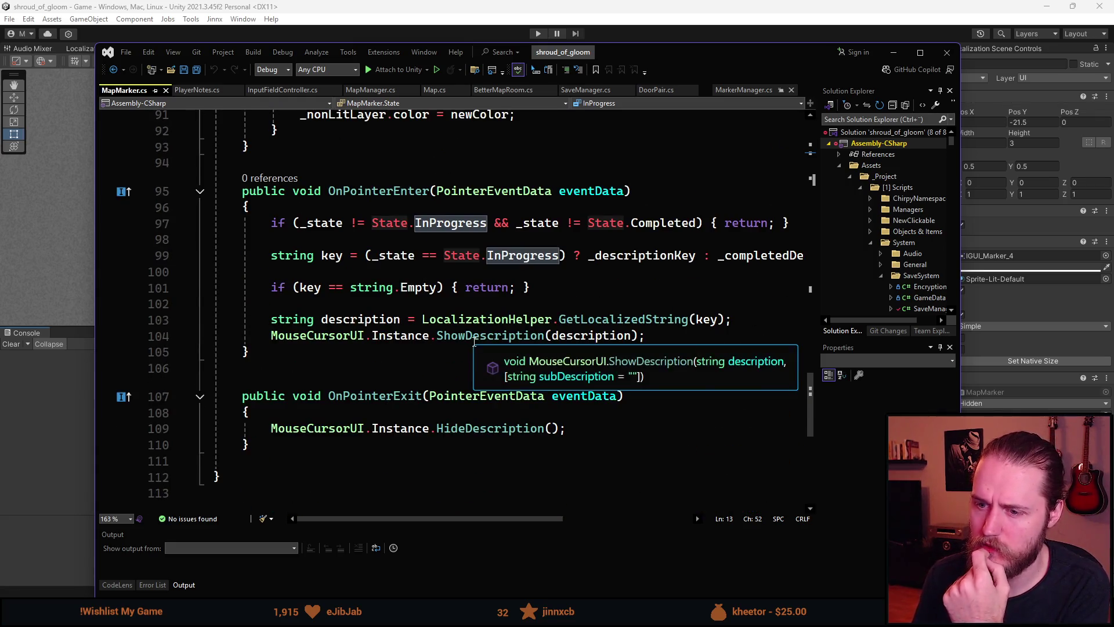
scroll(473, 345, "up", 20)
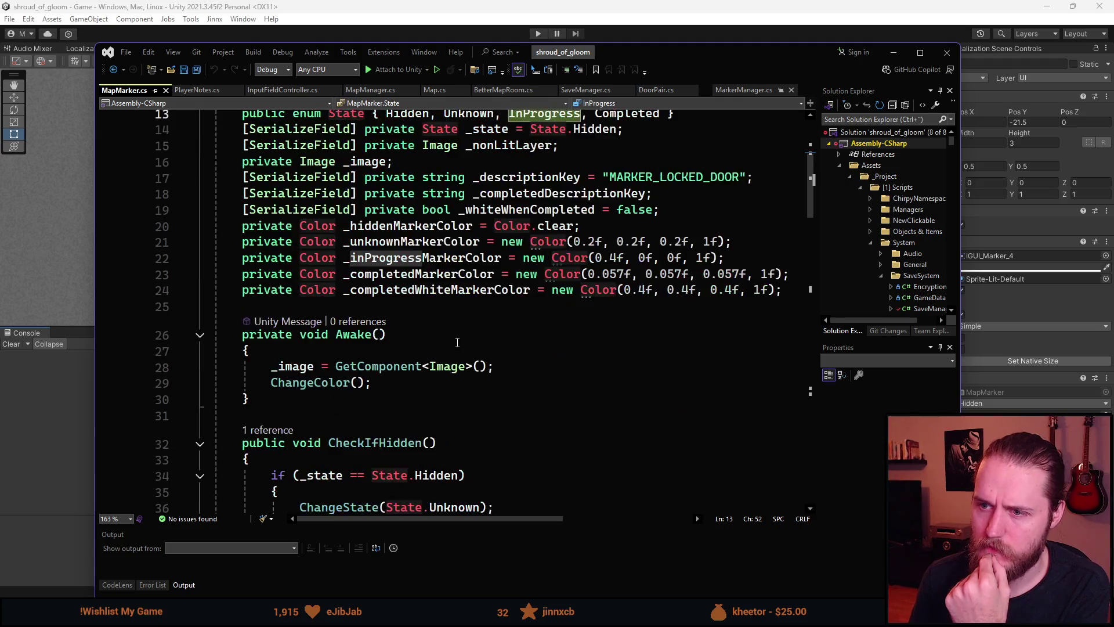
scroll(465, 352, "up", 1)
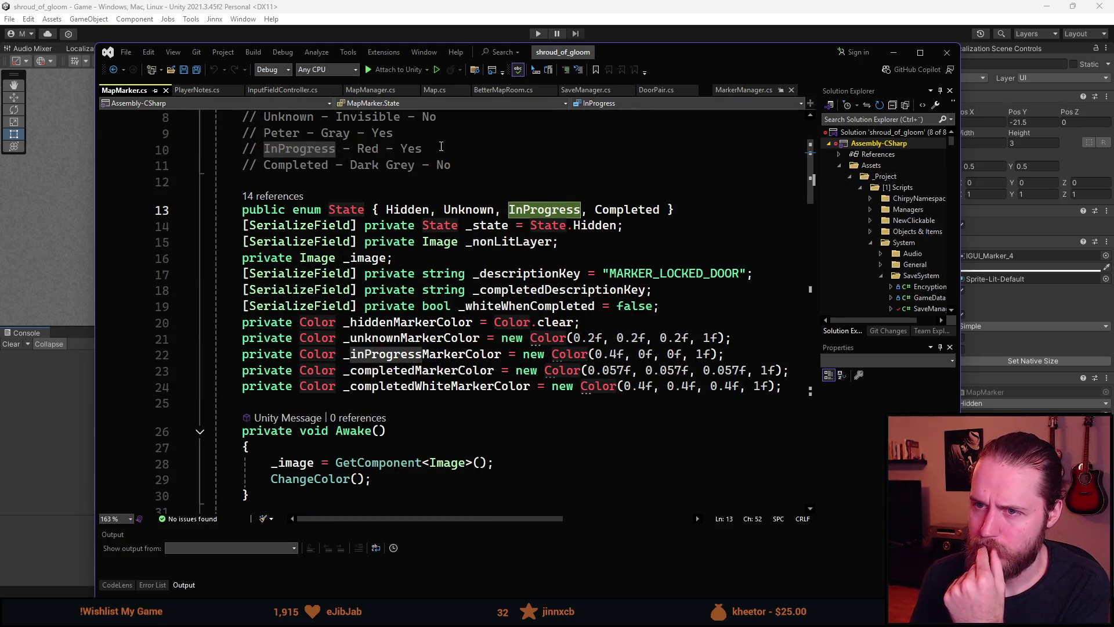
key("alt+Tab")
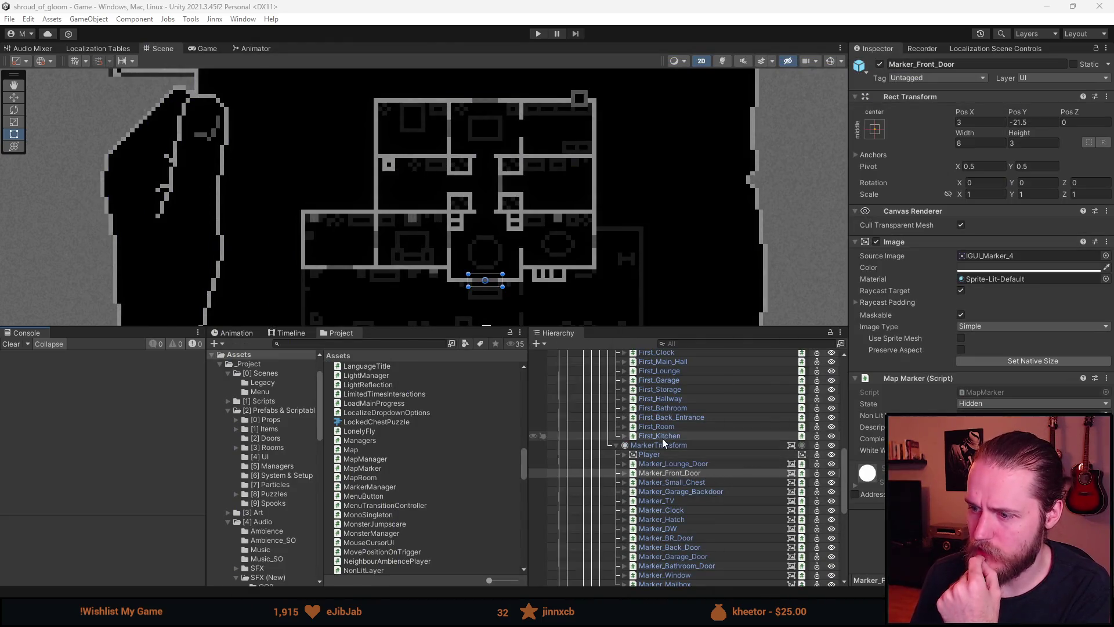
- Inspect MarkerTransform, Player and First_Kitchen in the Inspector, then return to MapMarker.cs
left_click(665, 445)
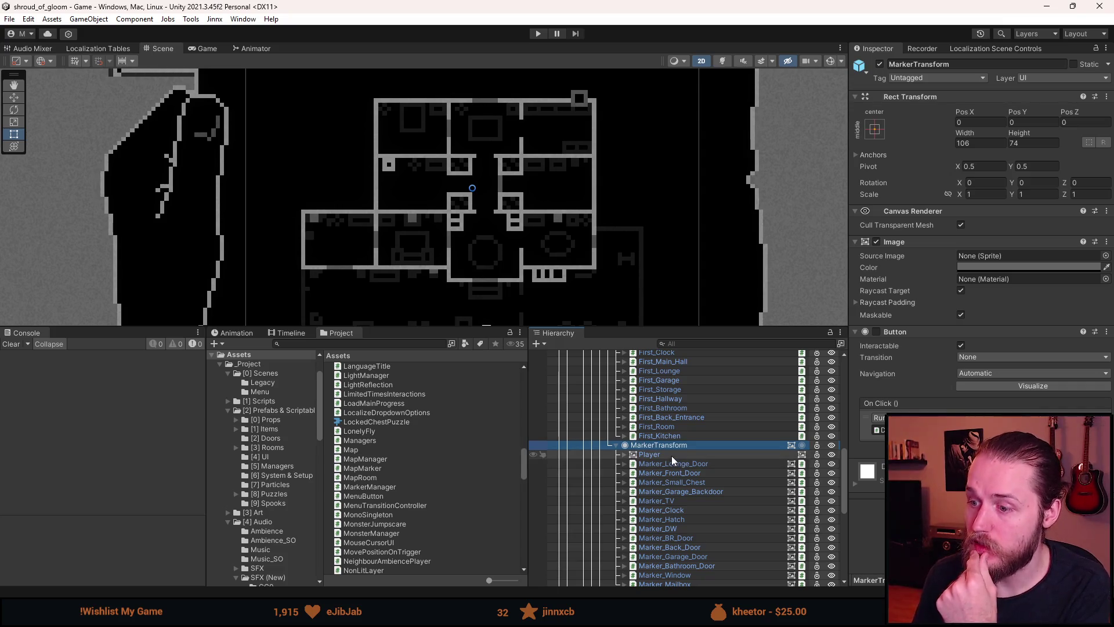
left_click(672, 460)
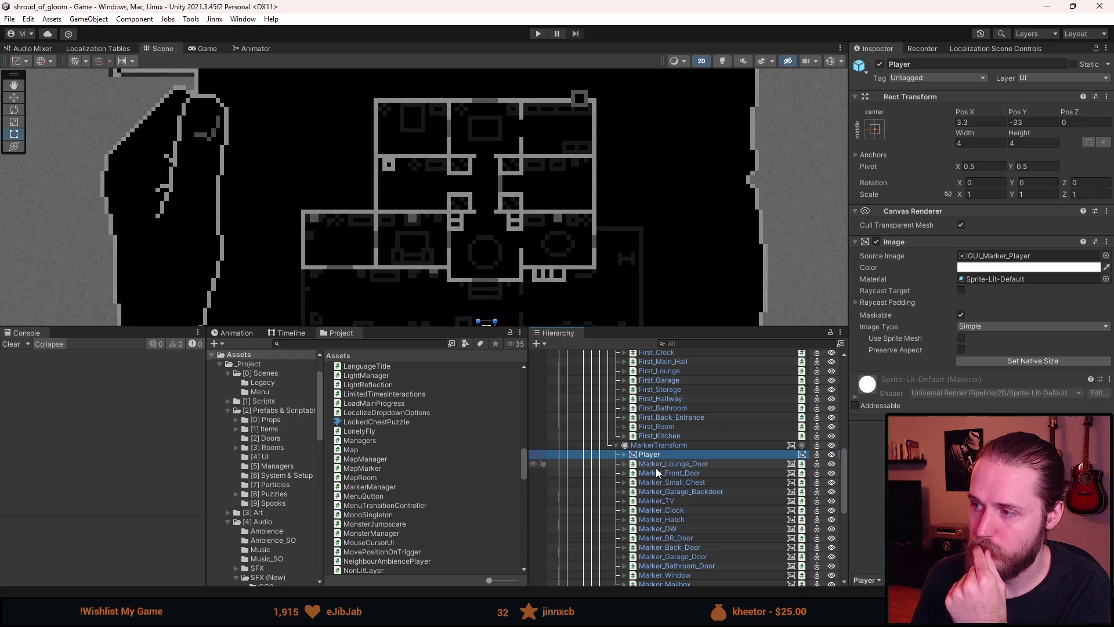
left_click(679, 438)
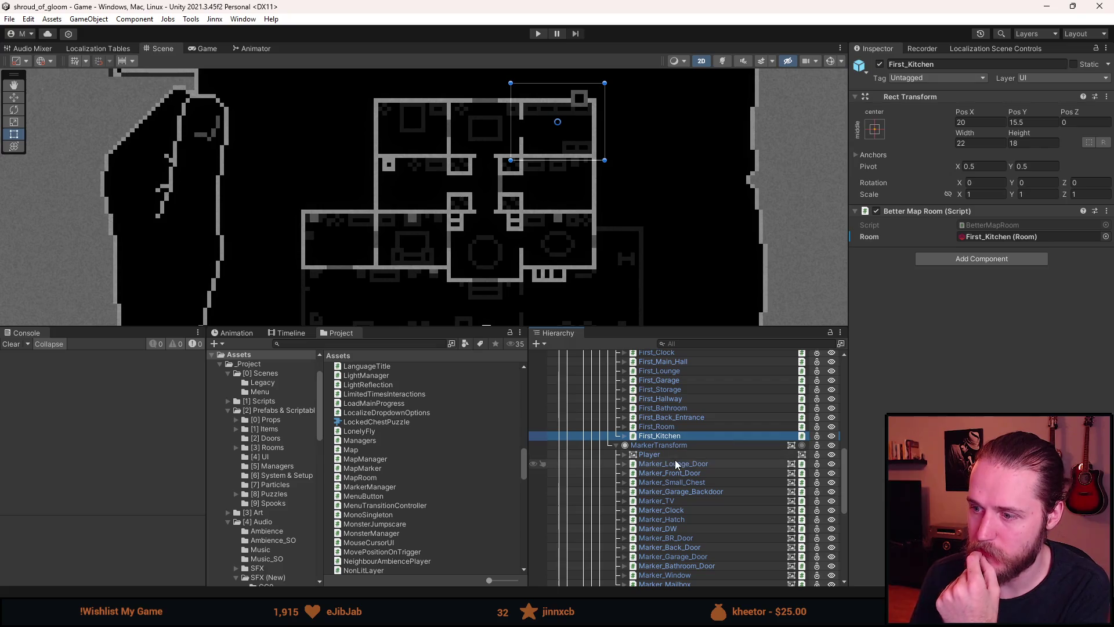
left_click(680, 453)
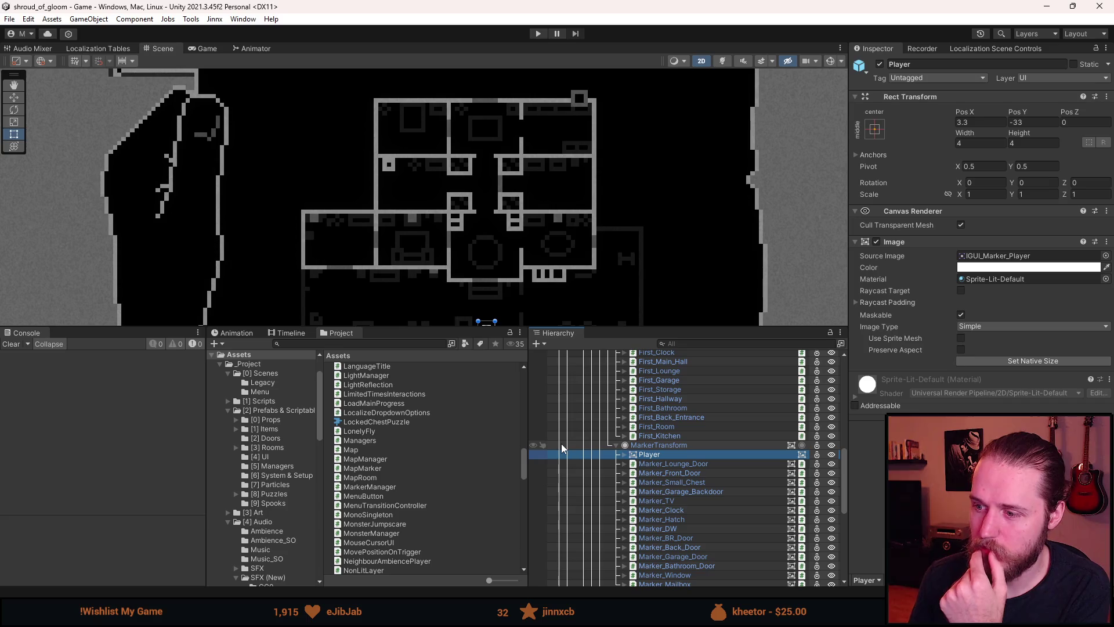
key("alt+Tab")
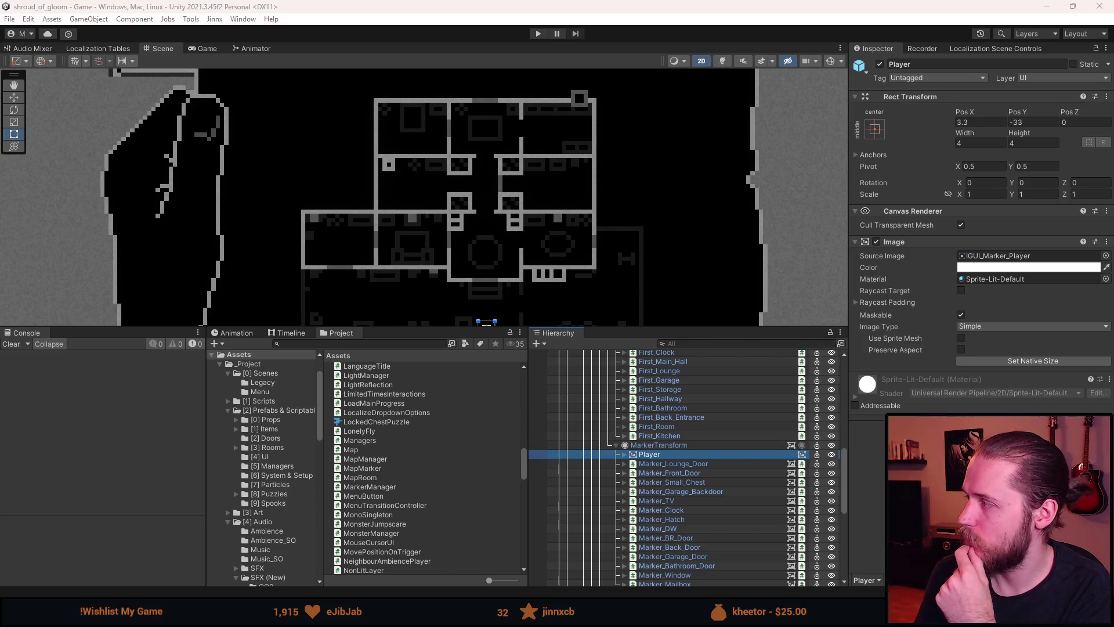
scroll(432, 289, "up", 3)
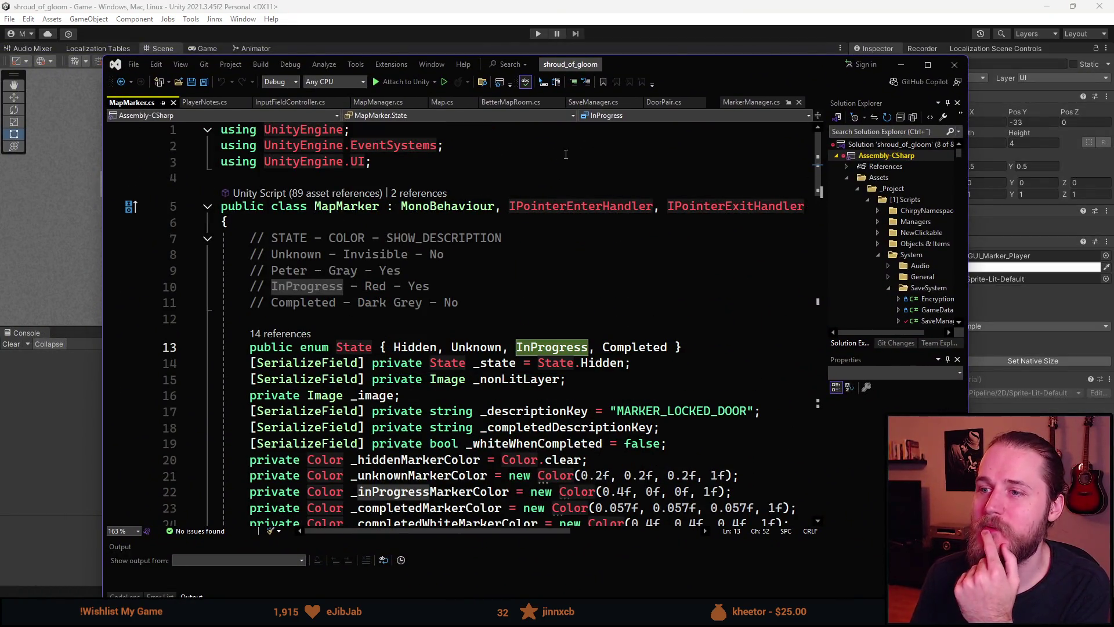
left_click(440, 102)
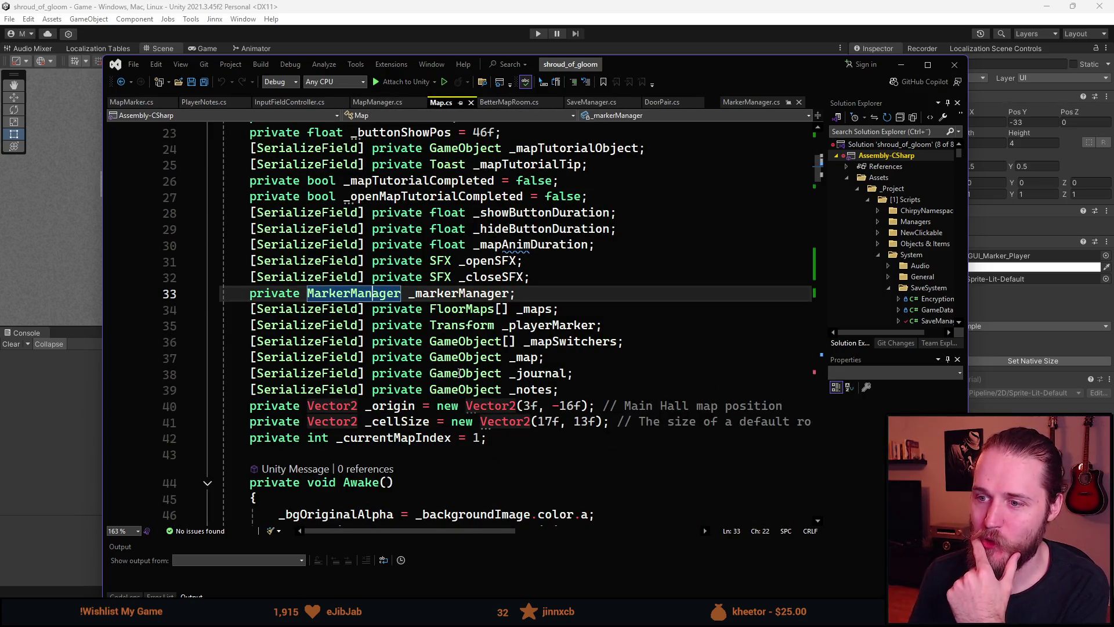
left_click(471, 308)
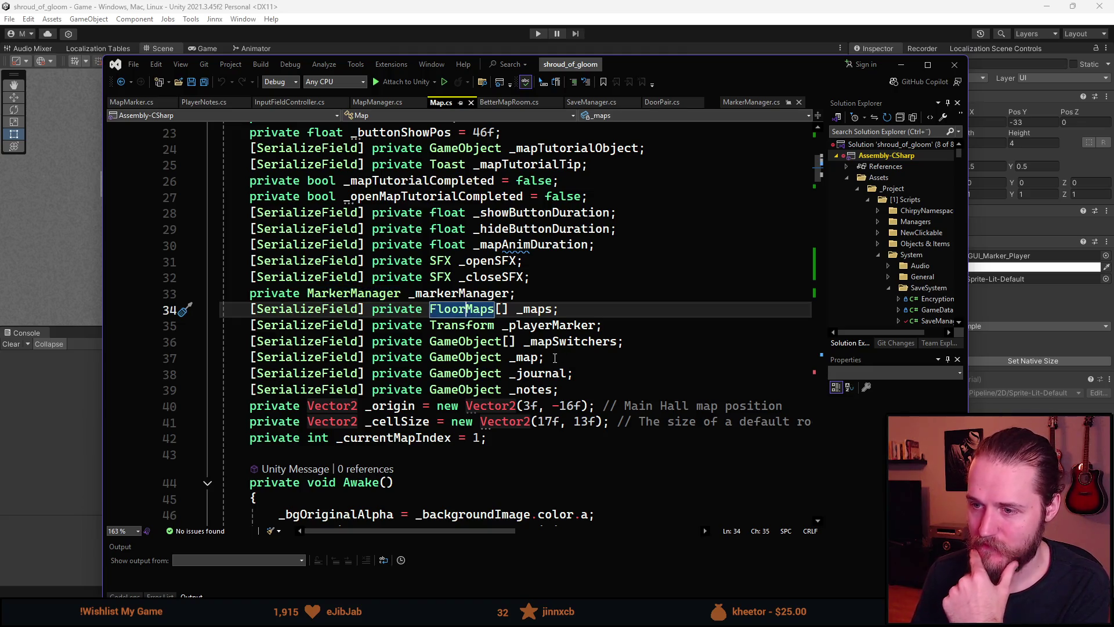
key("F12")
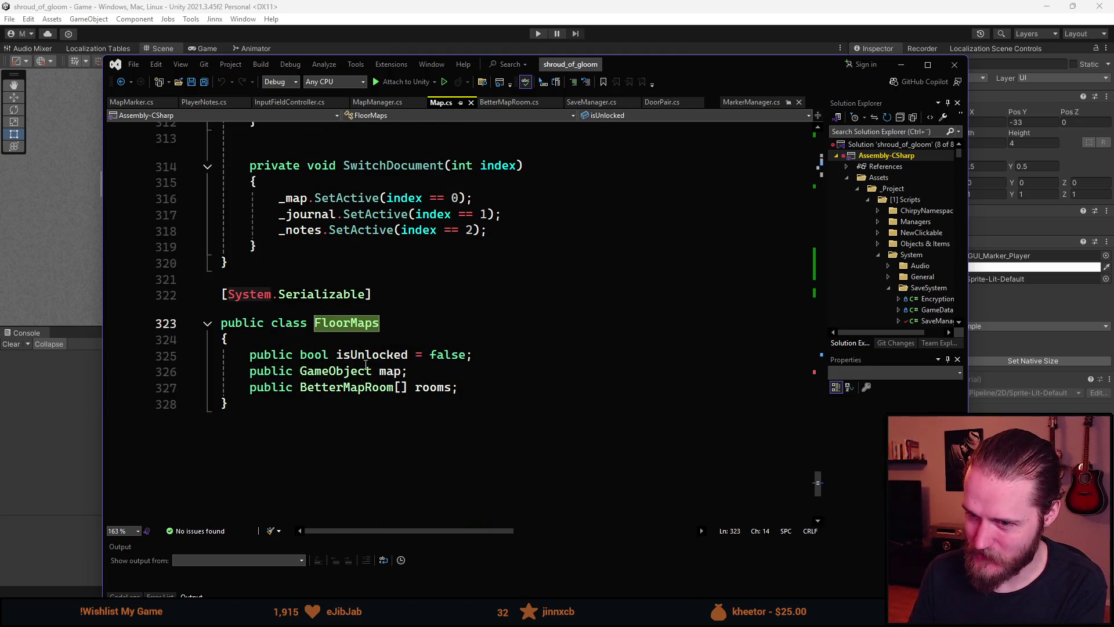
mouse_move(332, 377)
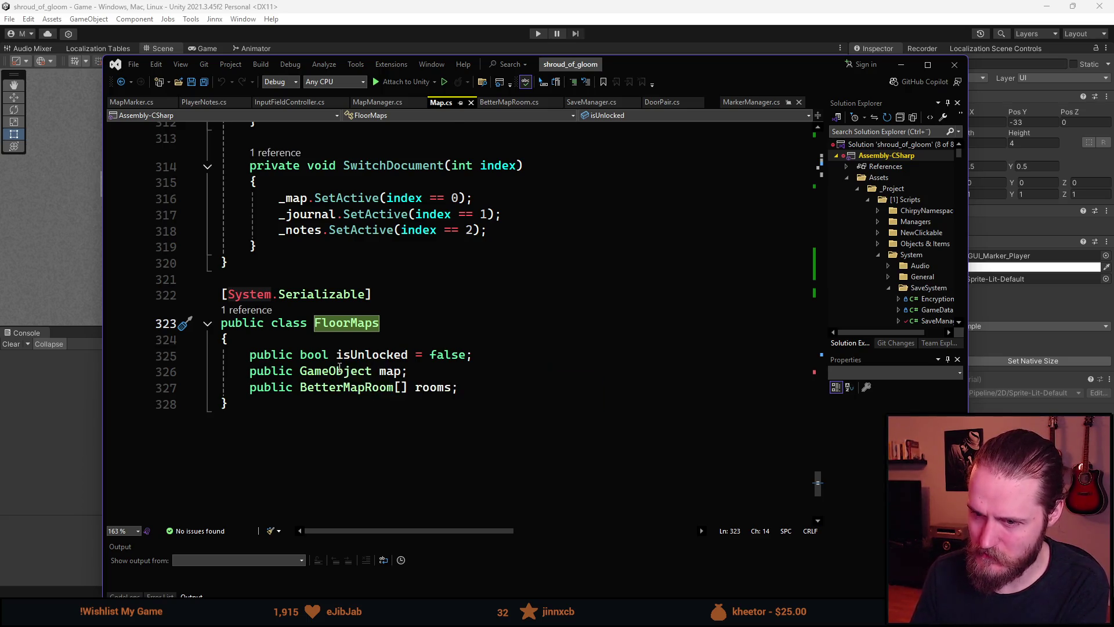
key("ctrl+minus")
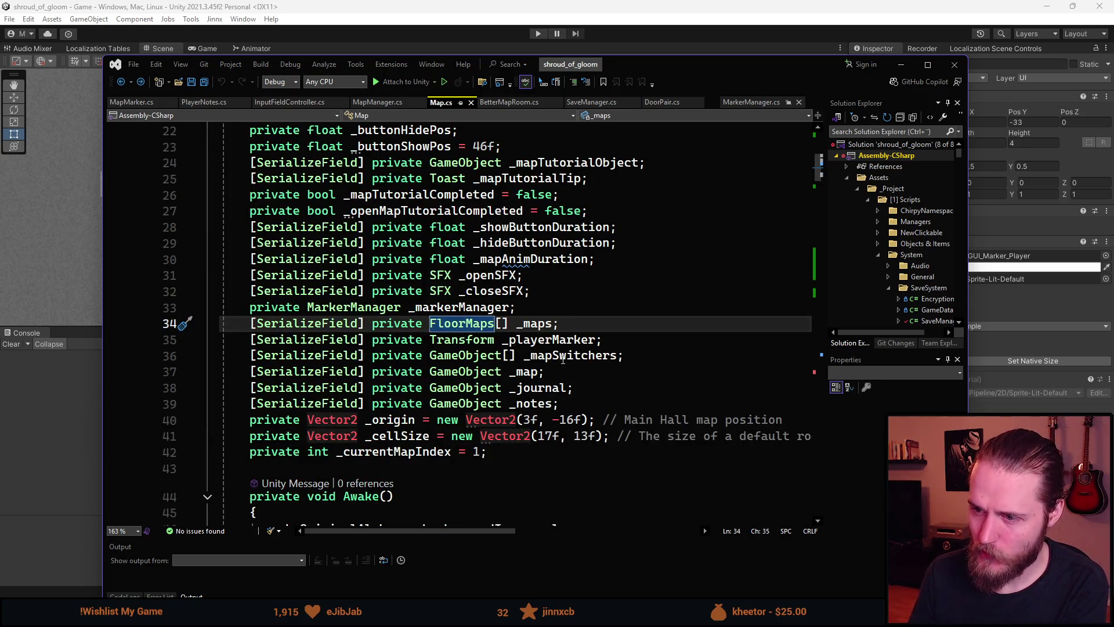
left_click(531, 339)
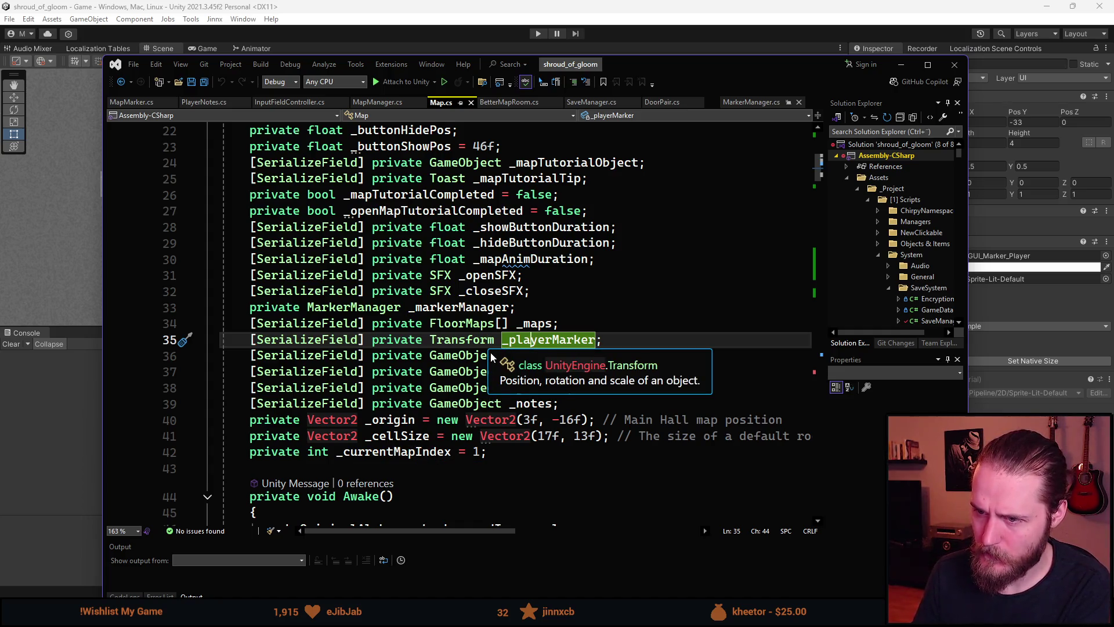
key("ctrl+Left")
scroll(492, 356, "down", 1)
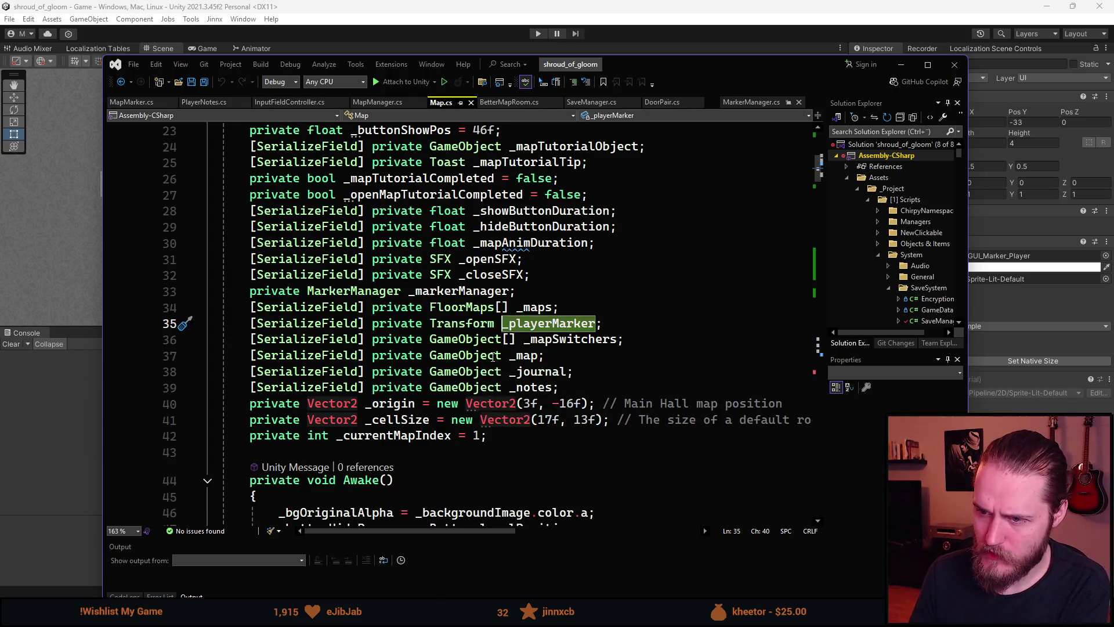
scroll(546, 323, "down", 9)
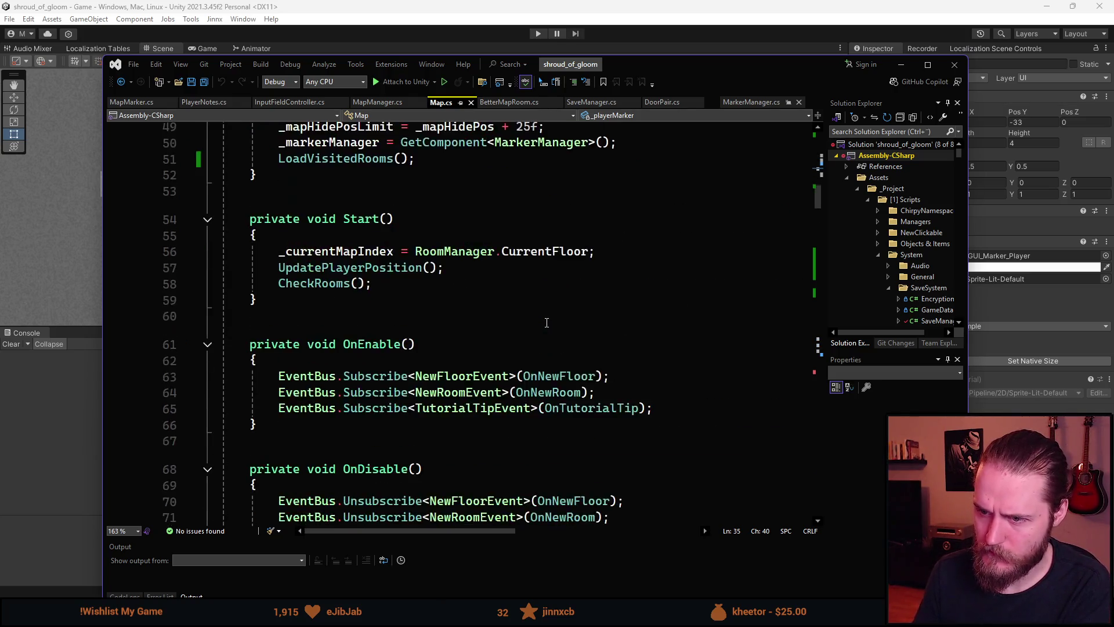
scroll(546, 322, "down", 20)
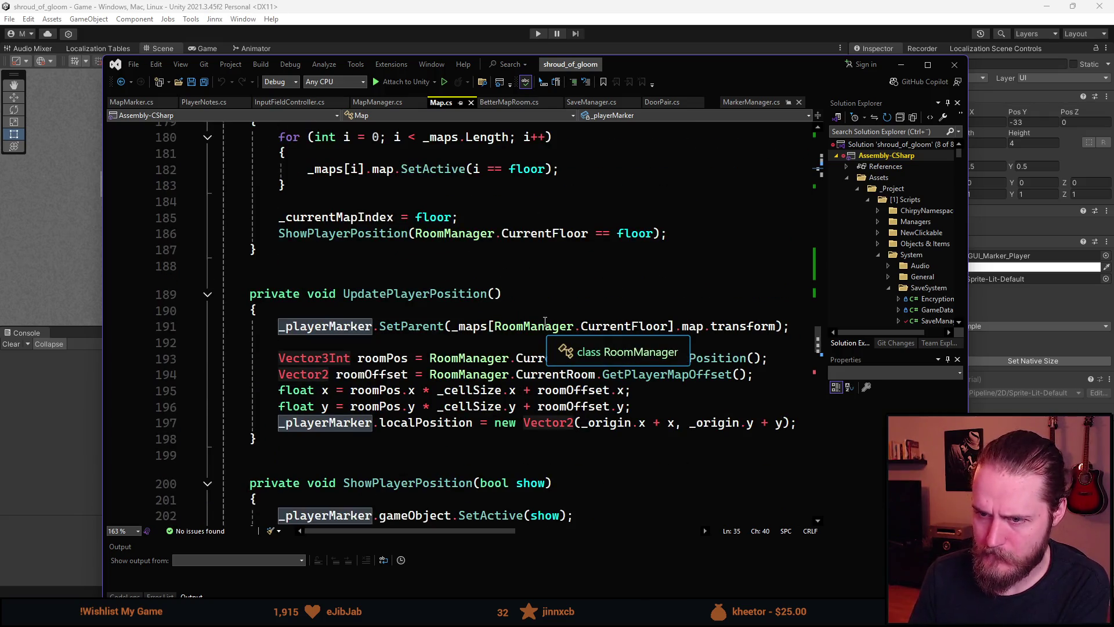
scroll(545, 321, "down", 2)
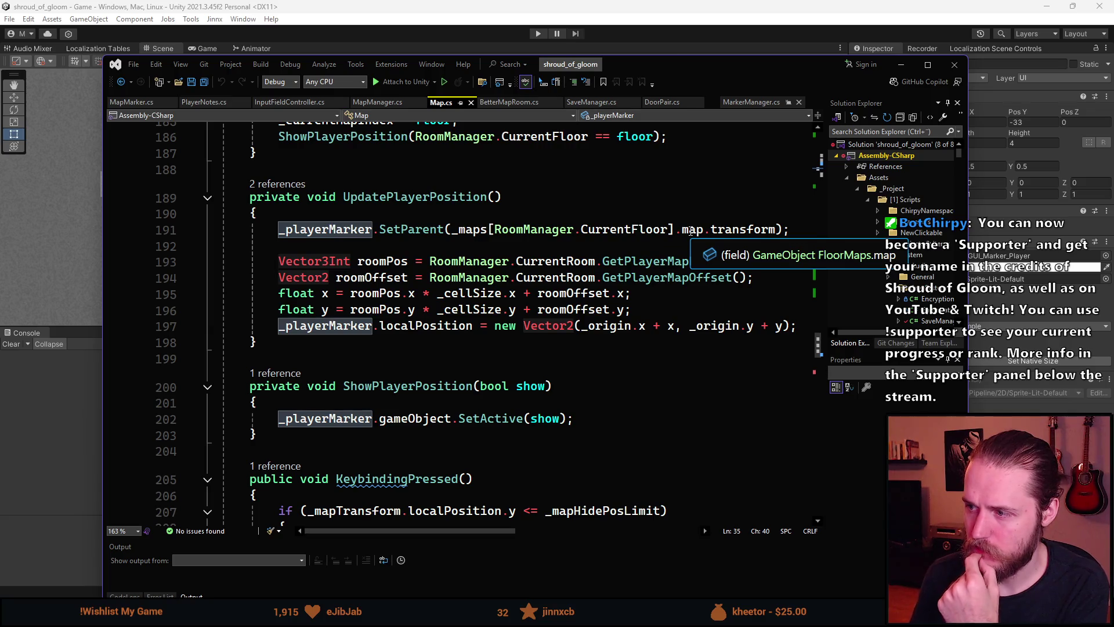
left_click(691, 231)
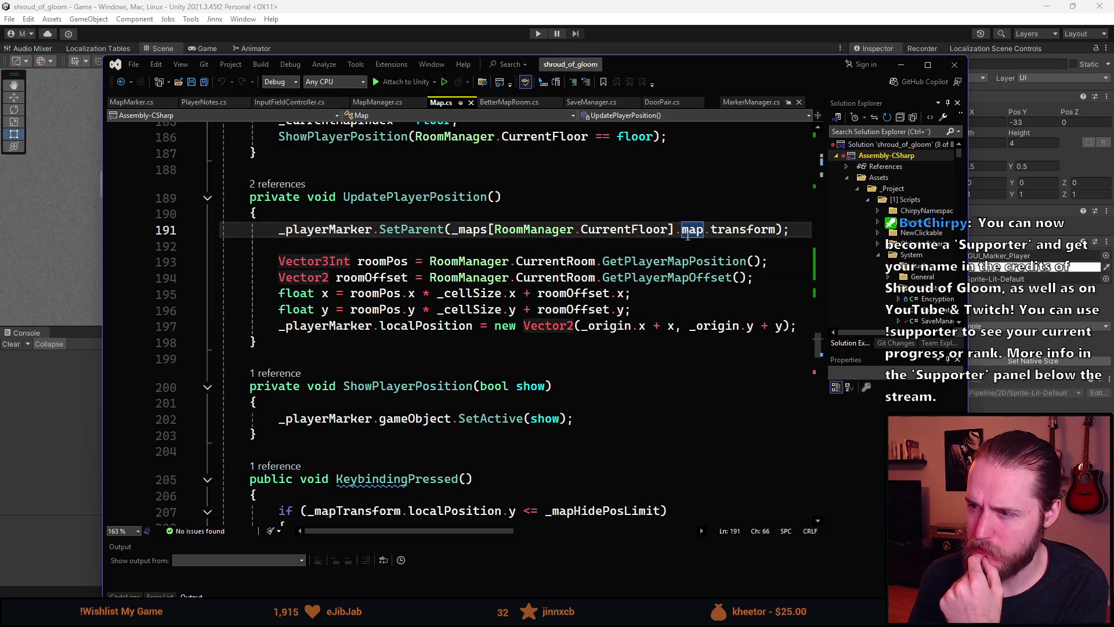
left_click(473, 231)
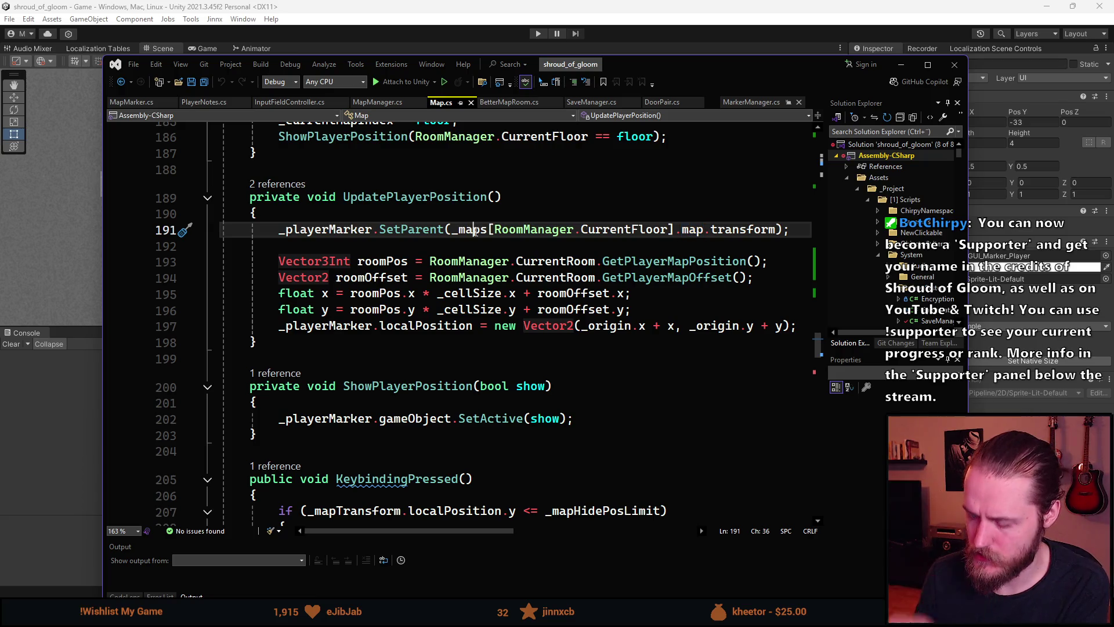
key("F12")
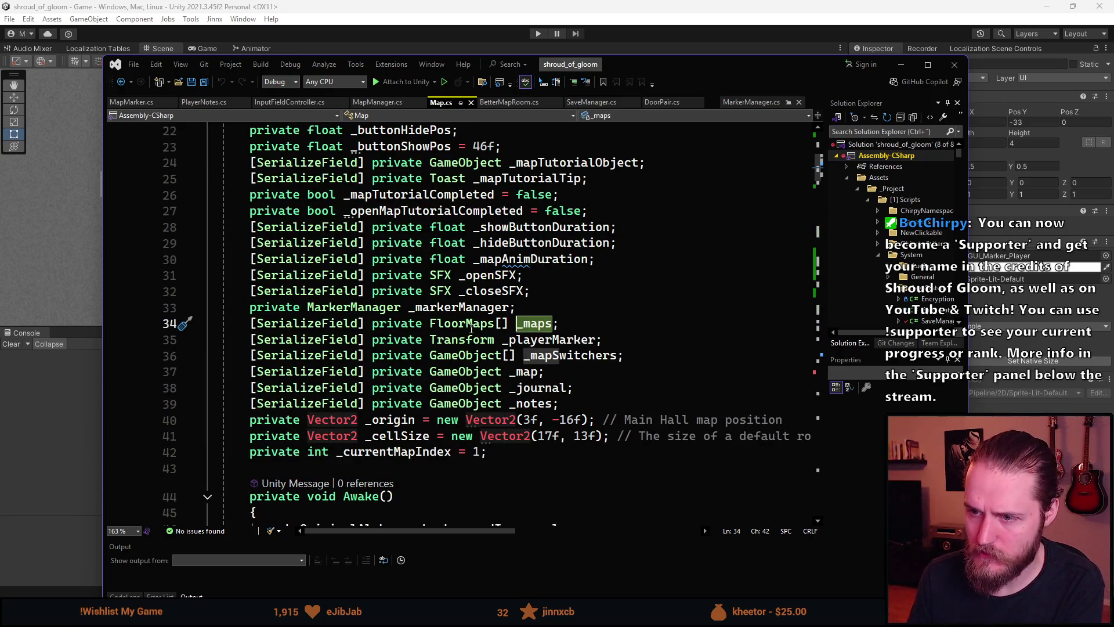
left_click(471, 328)
key("F12")
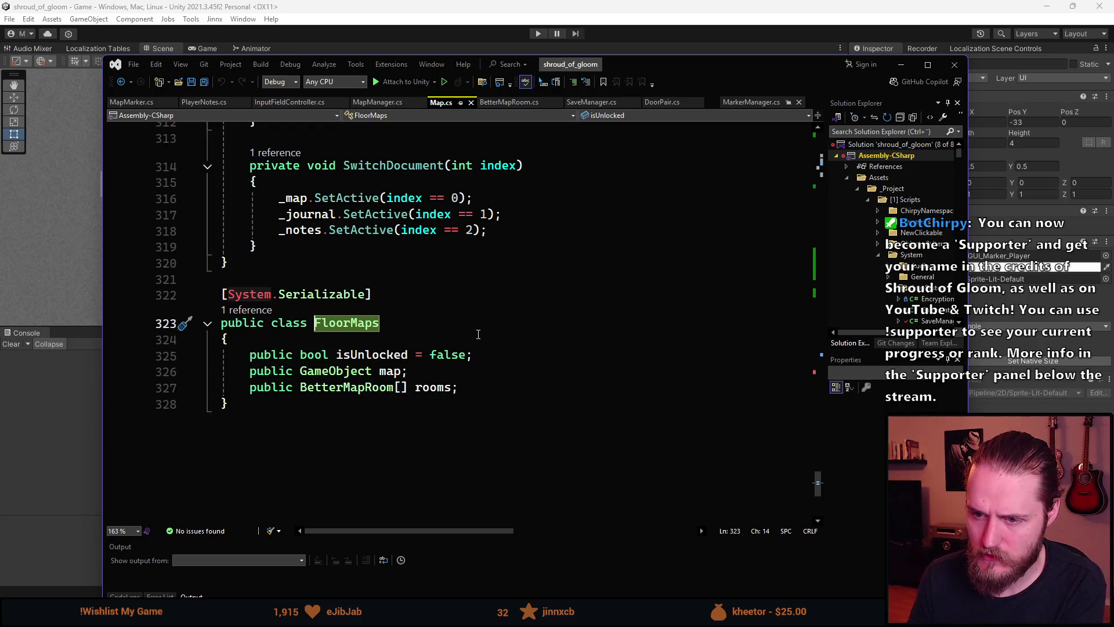
key("ctrl+minus")
key("ctrl+minus")
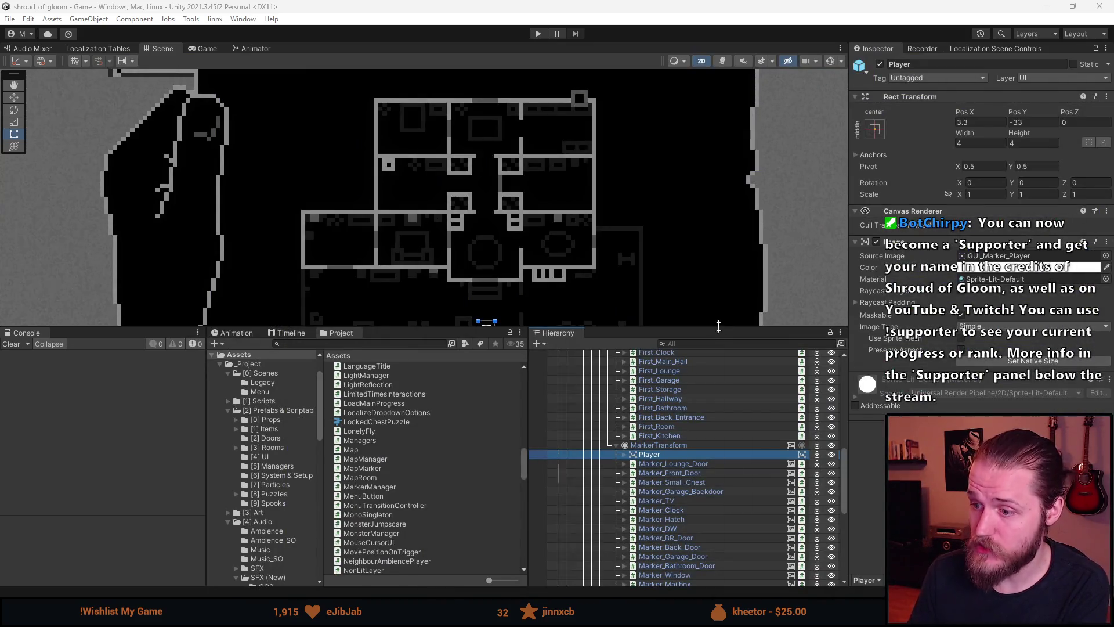
- Select Map_Floor_1, collapse its Rooms child, and enter Play mode
scroll(659, 464, "up", 4)
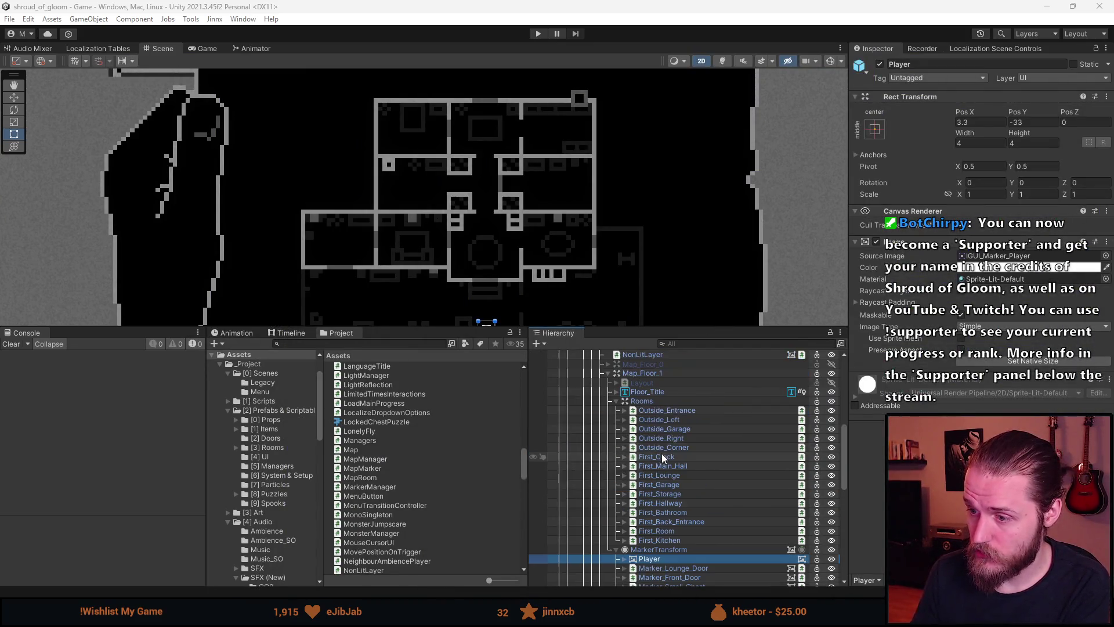
left_click(649, 372)
scroll(654, 392, "up", 4)
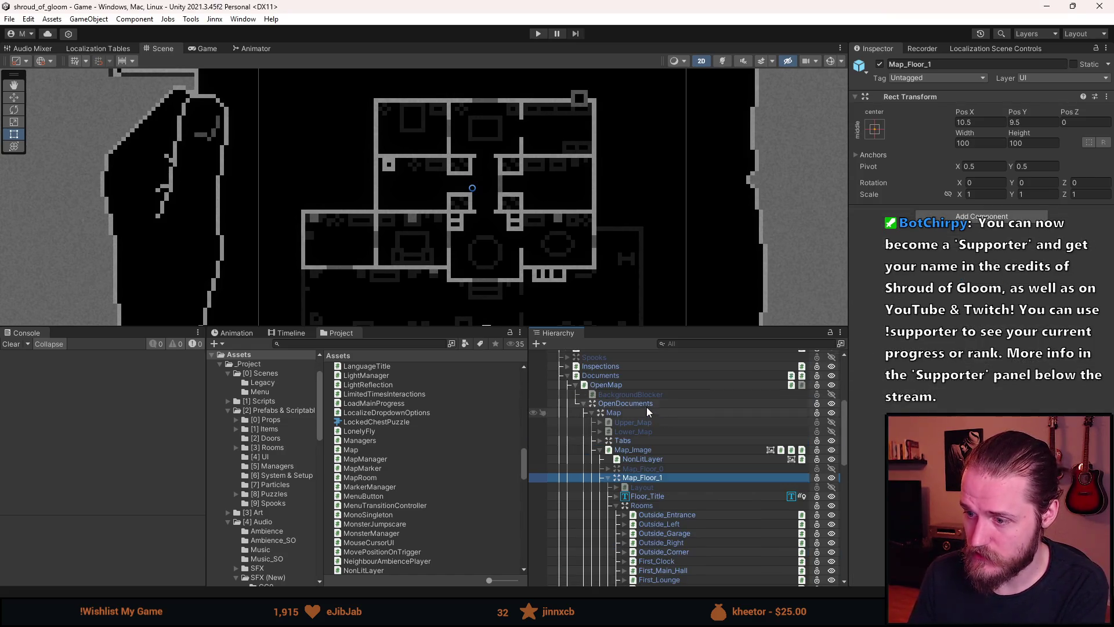
left_click(615, 504)
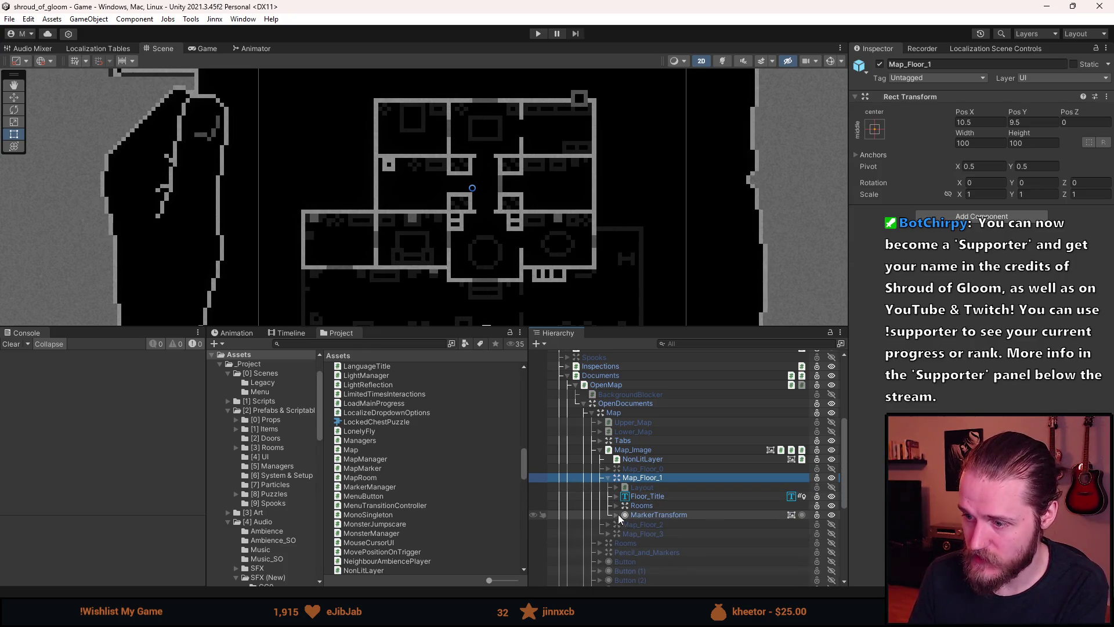
left_click(538, 34)
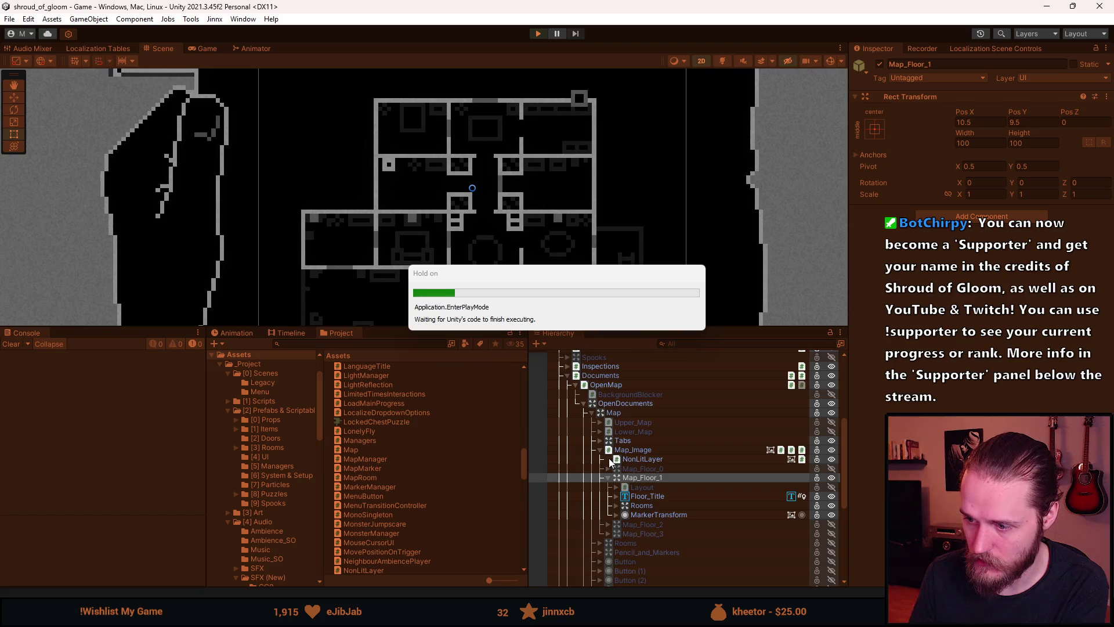
- With Player selected, focus the Game view and open then close the Main Floor map
left_click(659, 506)
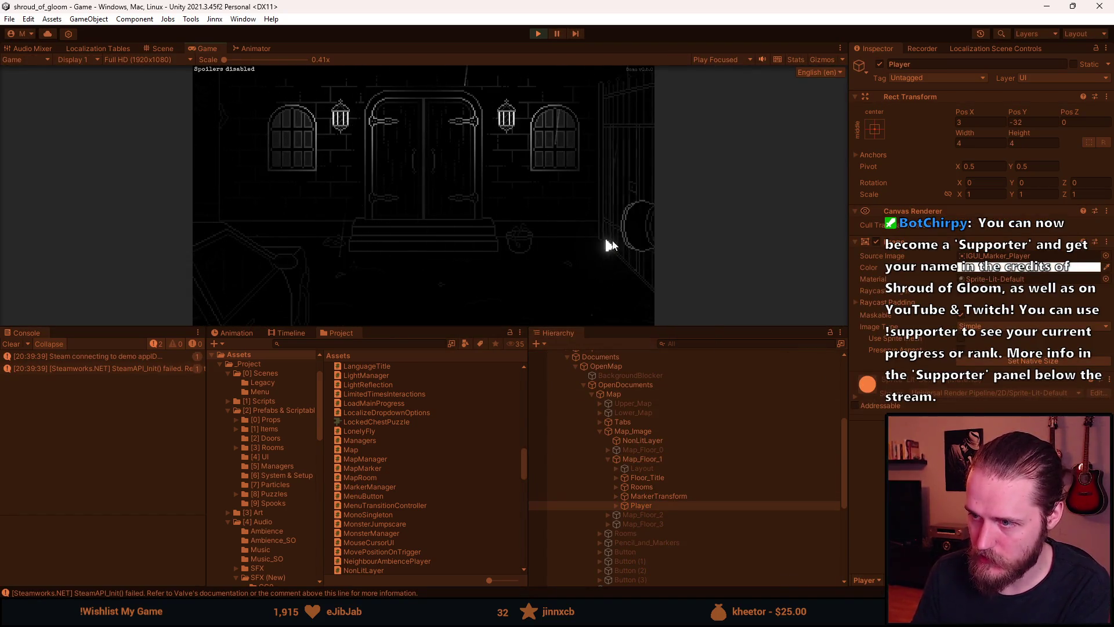
left_click(595, 323)
left_click(595, 323)
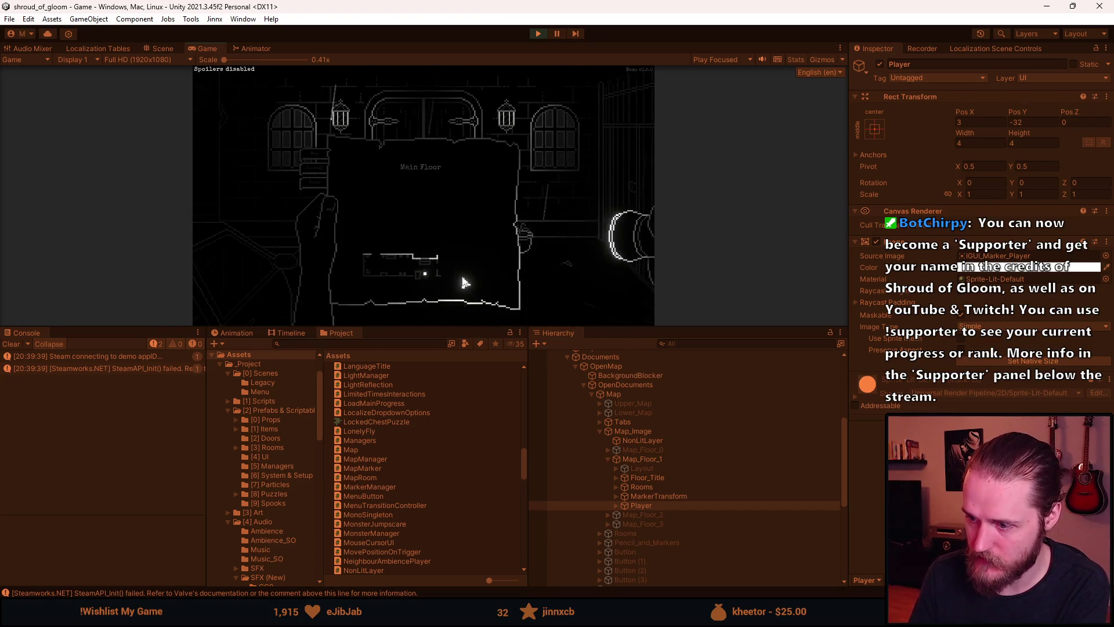
left_click(435, 291)
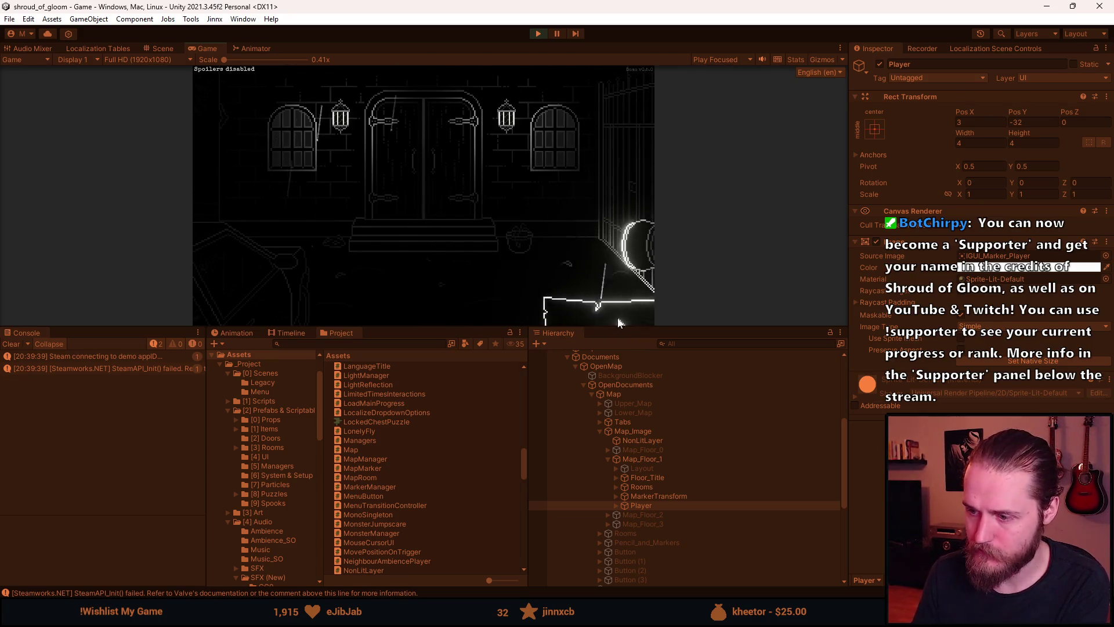
- Raise the map again with M, pause the game, enlarge the Game view and resume
key("m")
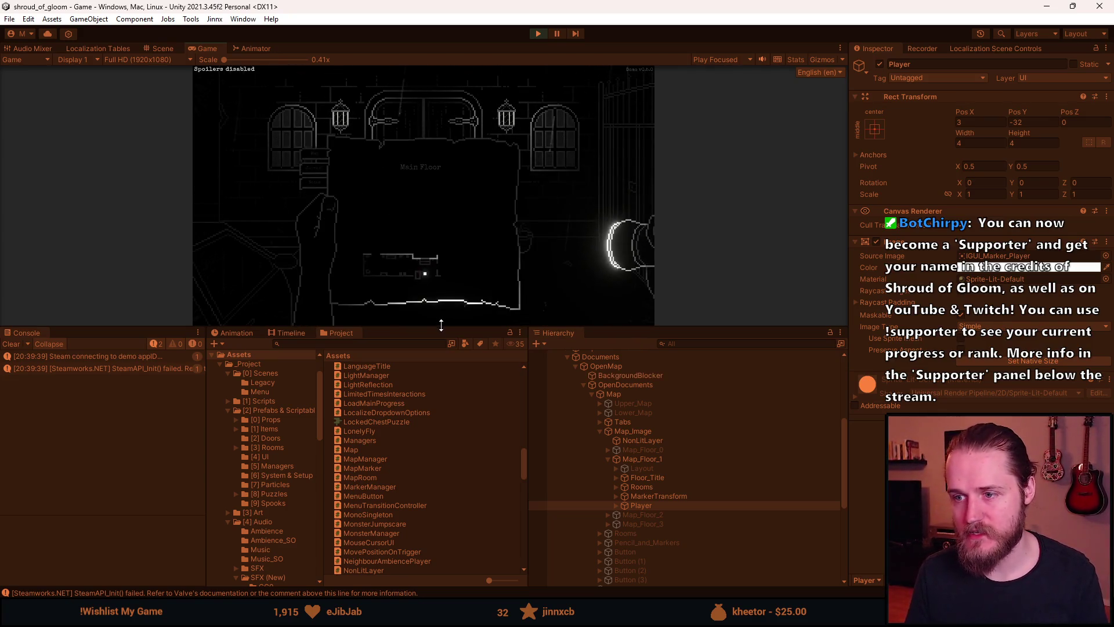
key("Escape")
left_click_drag(435, 325, 435, 529)
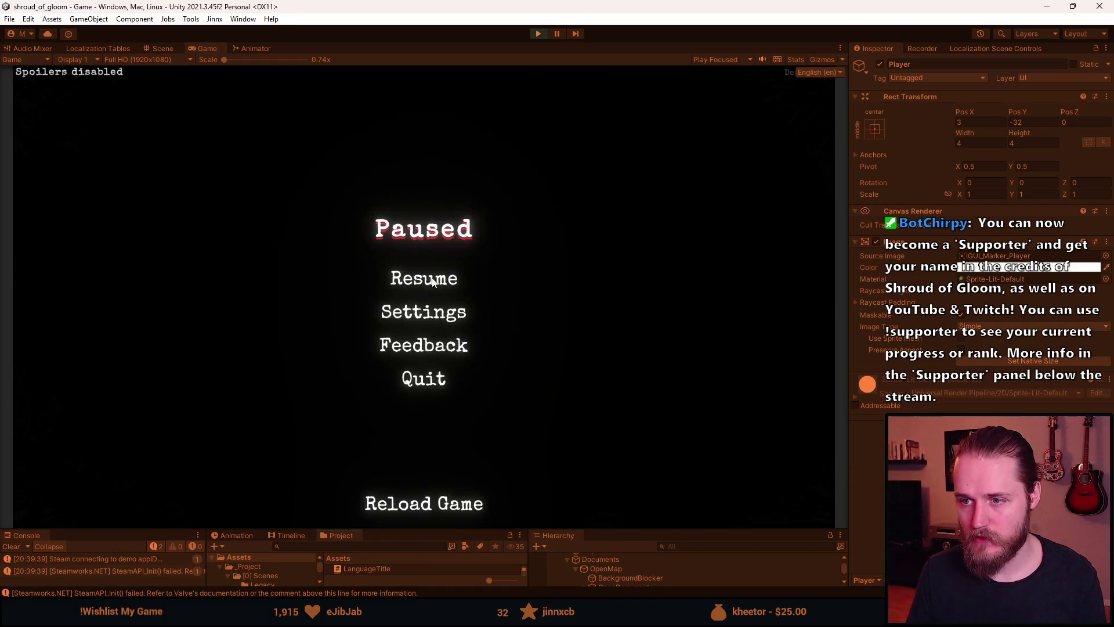
left_click(432, 282)
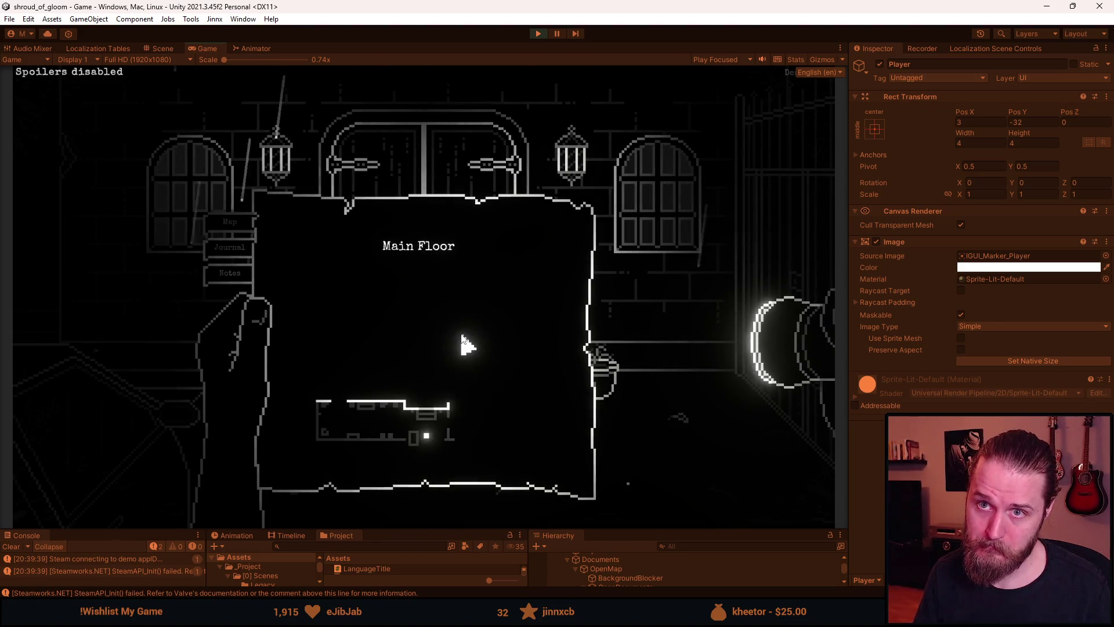
- Toggle the map overlay with M and Escape, then walk to the neighbouring room and back
key("Escape")
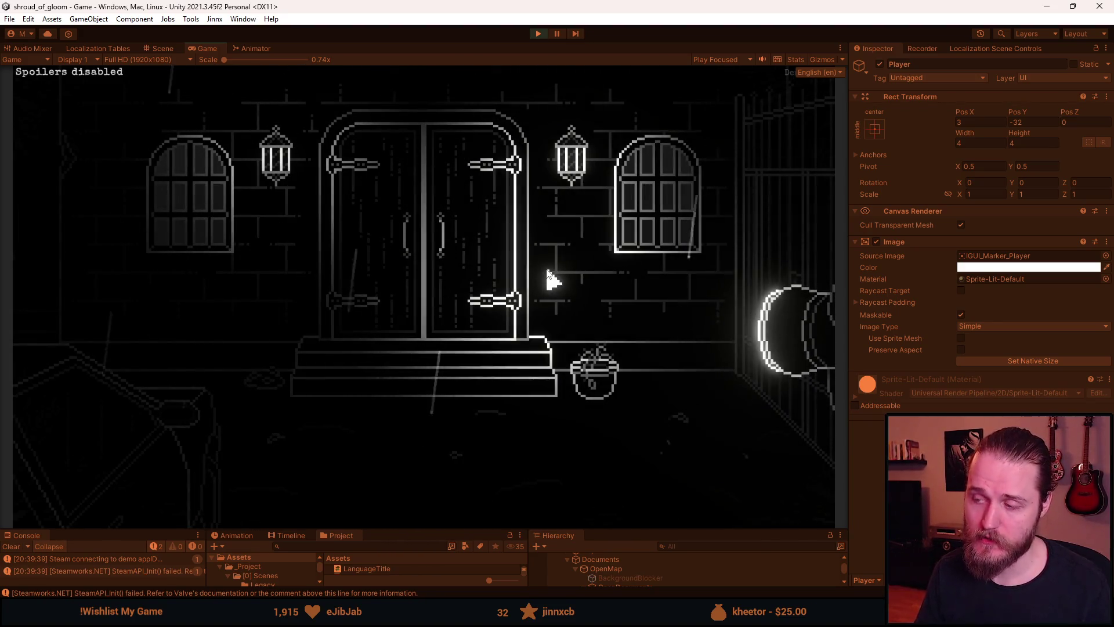
key("m")
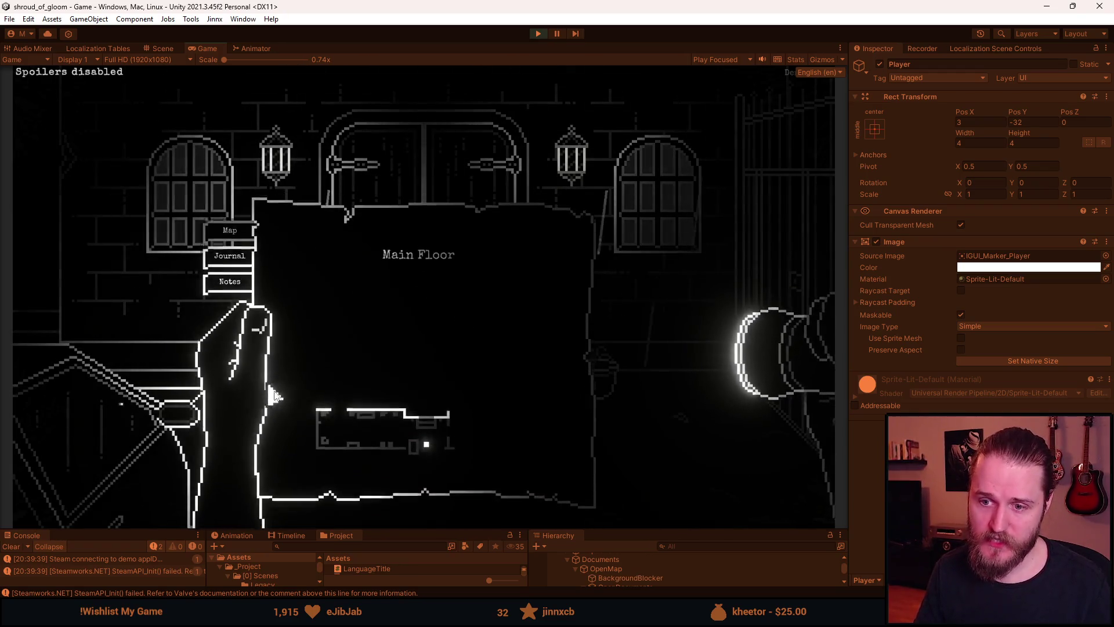
key("Escape")
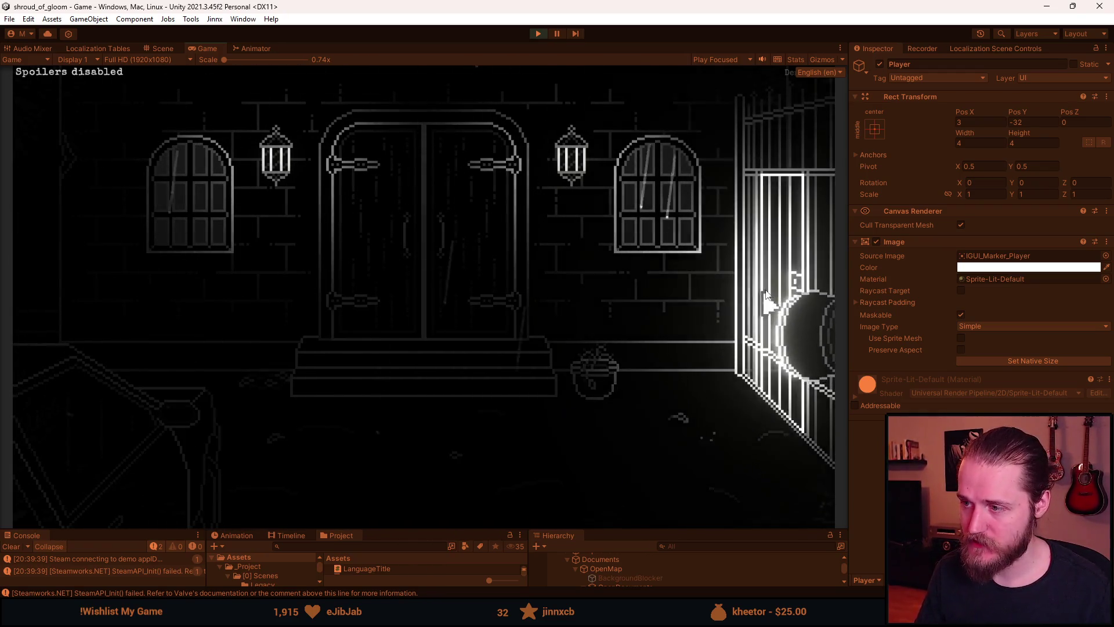
left_click(709, 286)
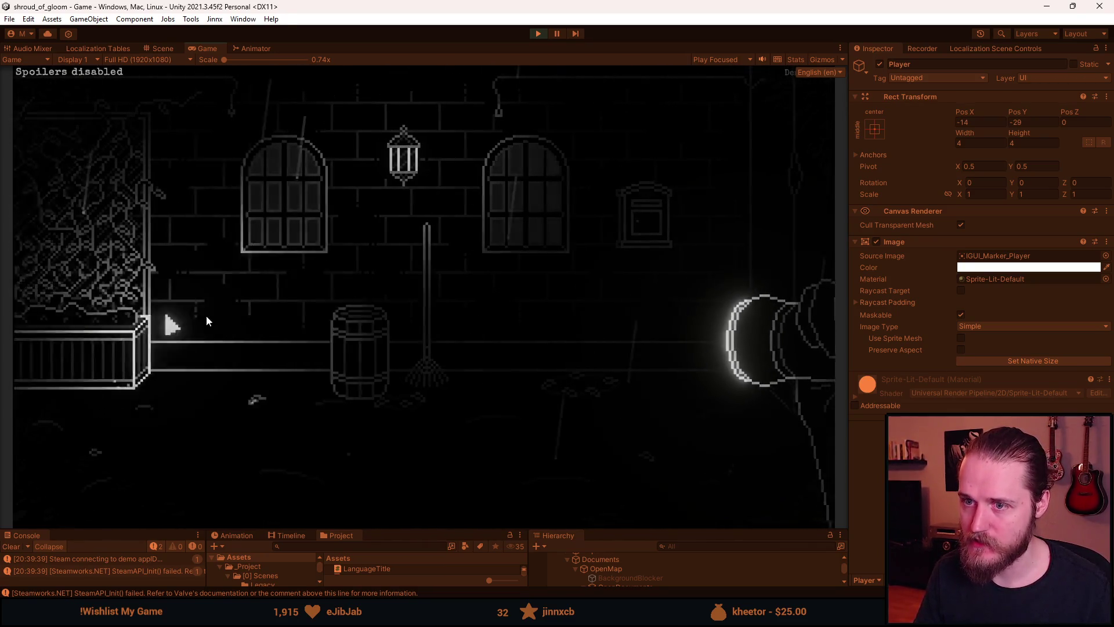
left_click(824, 245)
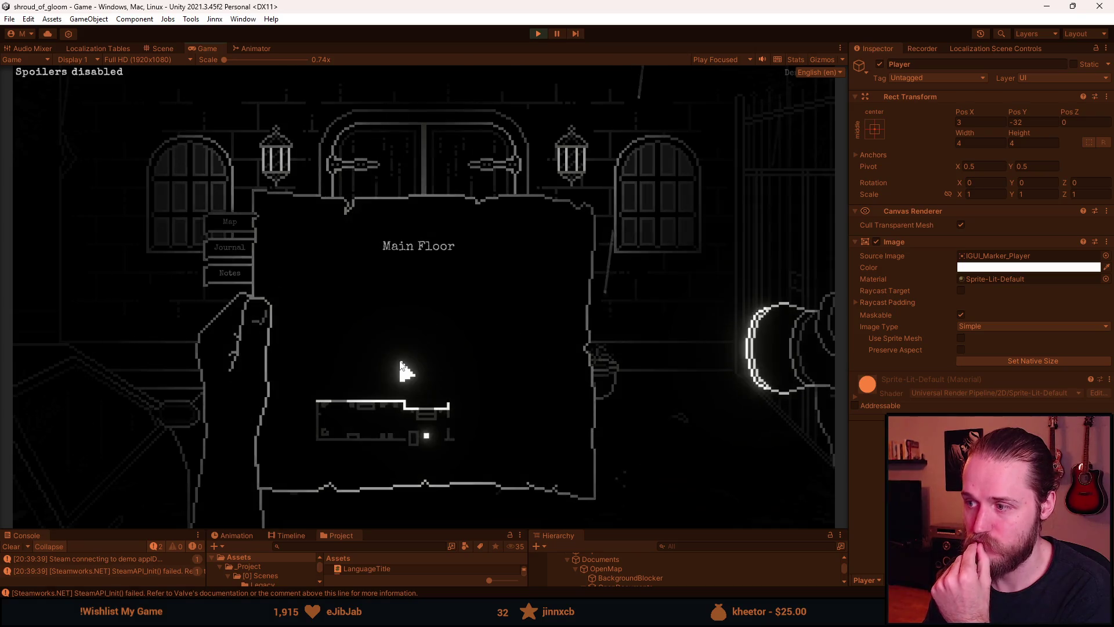
- Close the Main Floor map, pause the game and stop Play mode
key("Escape")
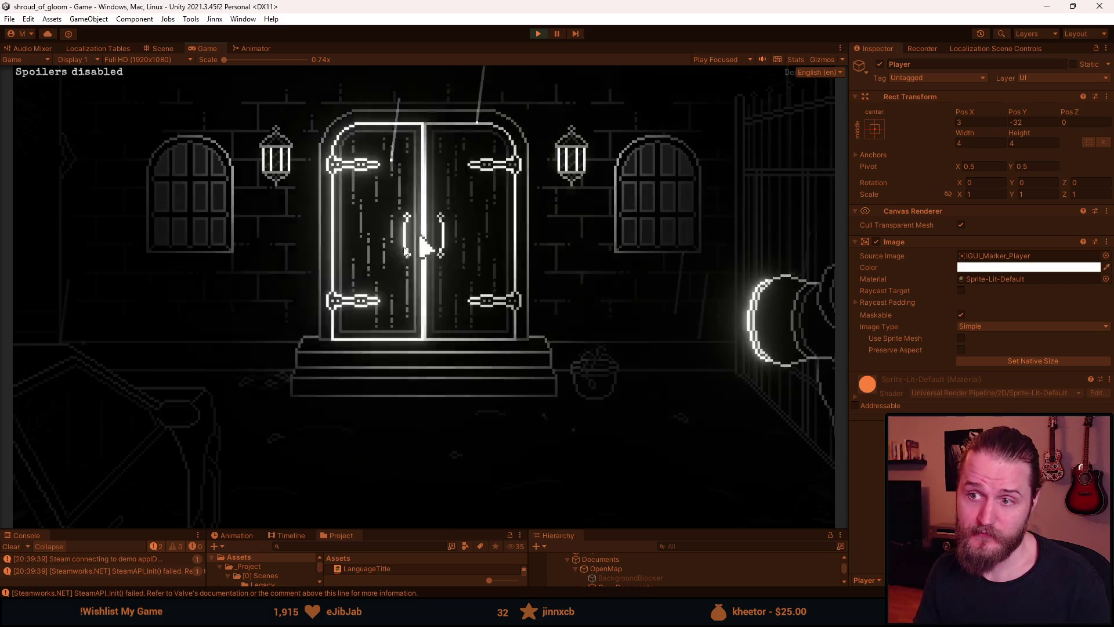
key("Escape")
left_click(544, 30)
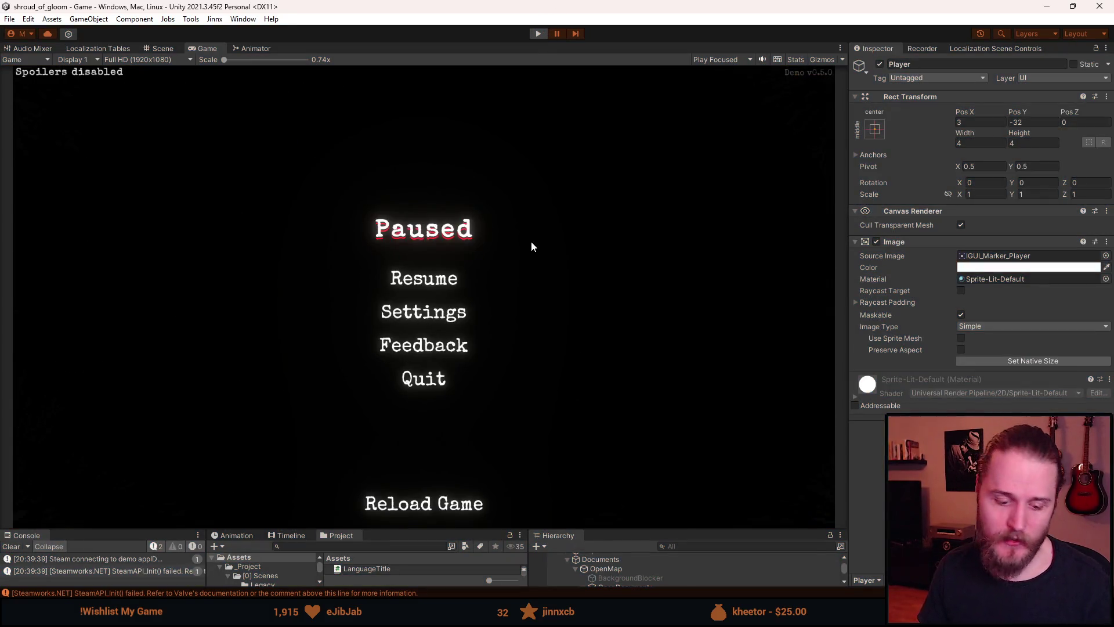